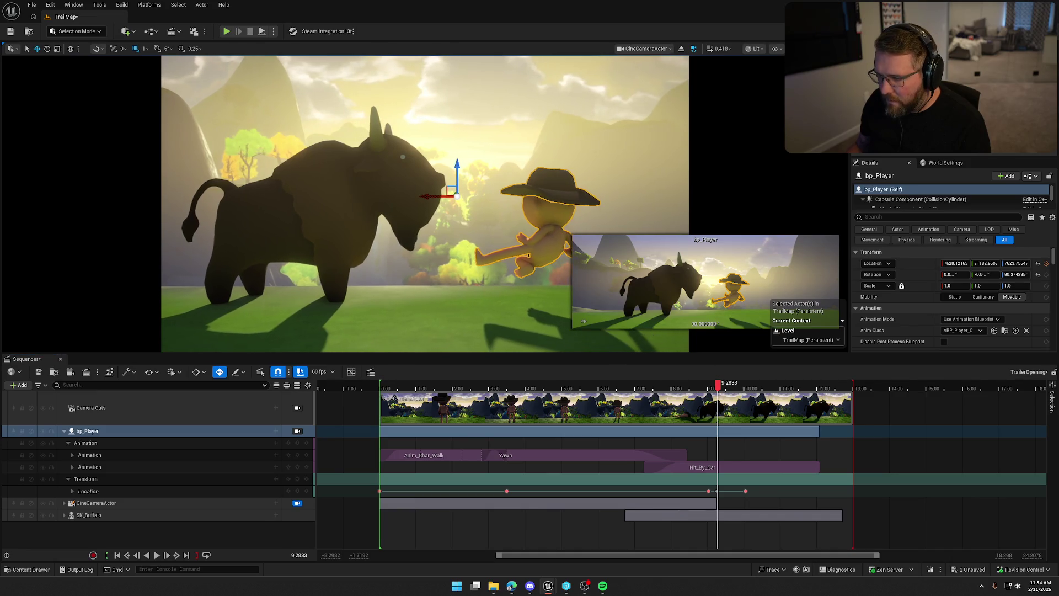
Lower bp_Player slightly on Z and scrub to just before the buffalo hits
left_click_drag(457, 163, 457, 181)
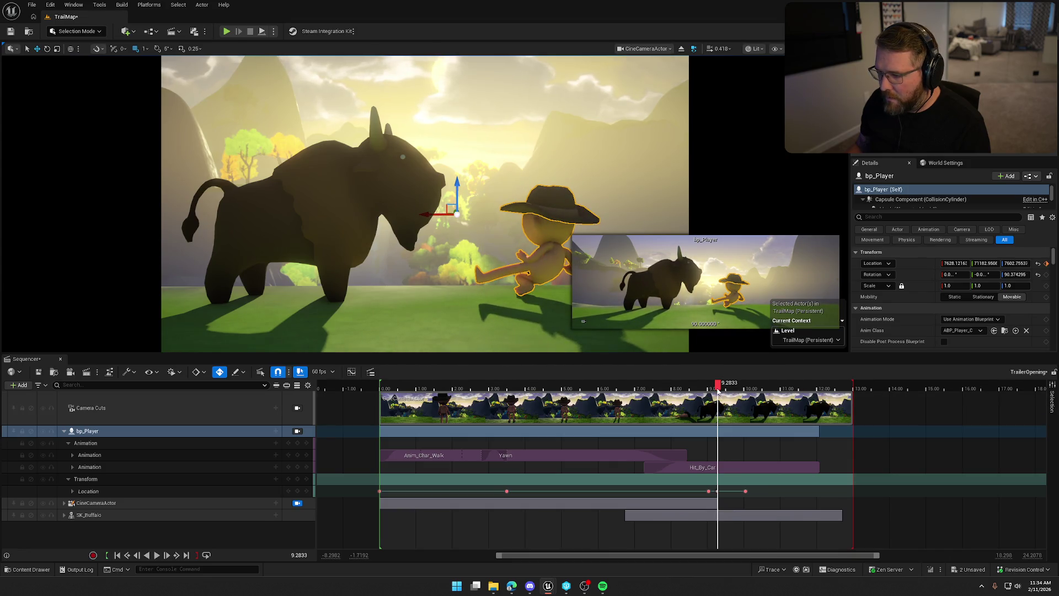
left_click(722, 389)
mouse_move(721, 389)
left_mouse_down()
mouse_move(730, 389)
mouse_move(710, 387)
mouse_move(751, 385)
left_mouse_up()
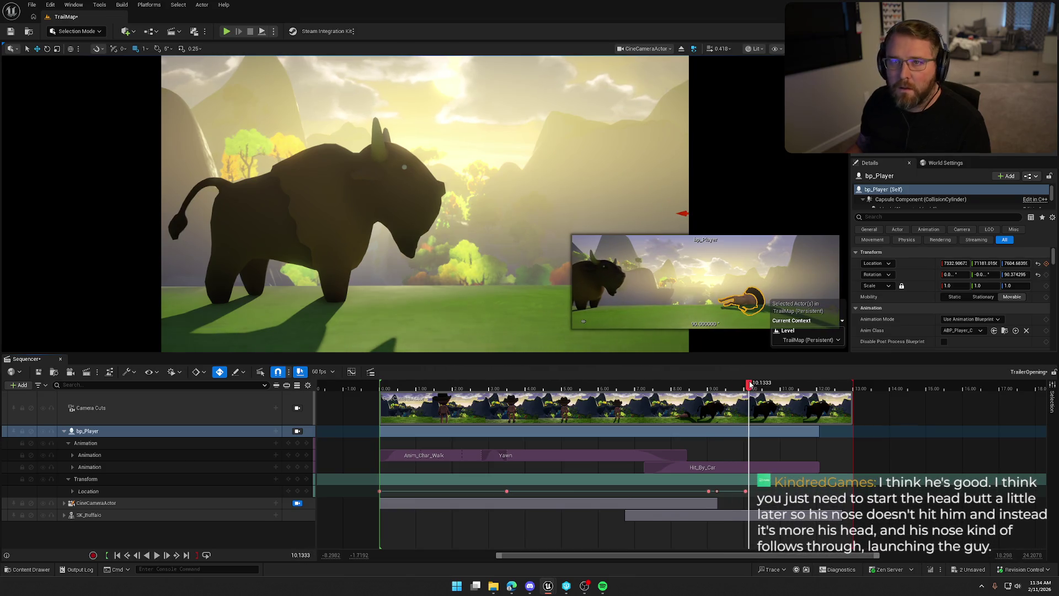
Deselect the character, play back the shot, then collapse the bp_Player tracks
left_click(726, 190)
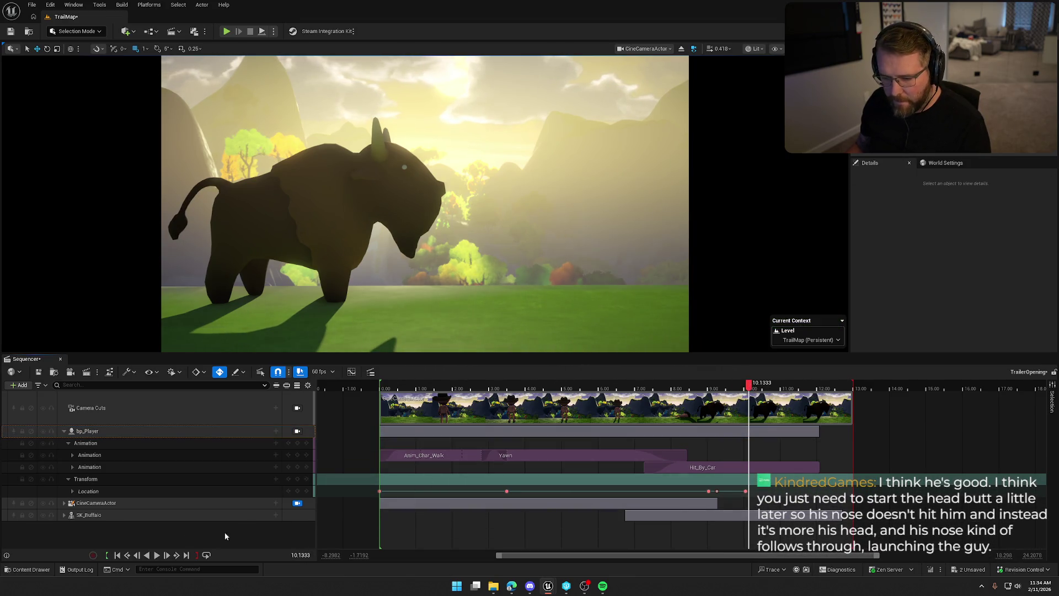
left_click(156, 554)
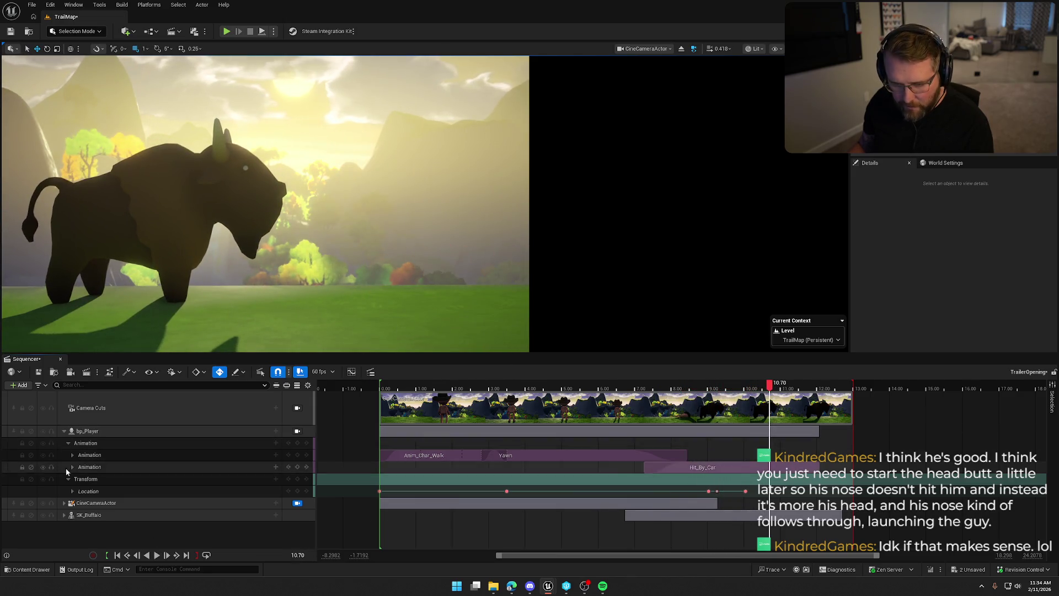
left_click(64, 430)
left_click(64, 443)
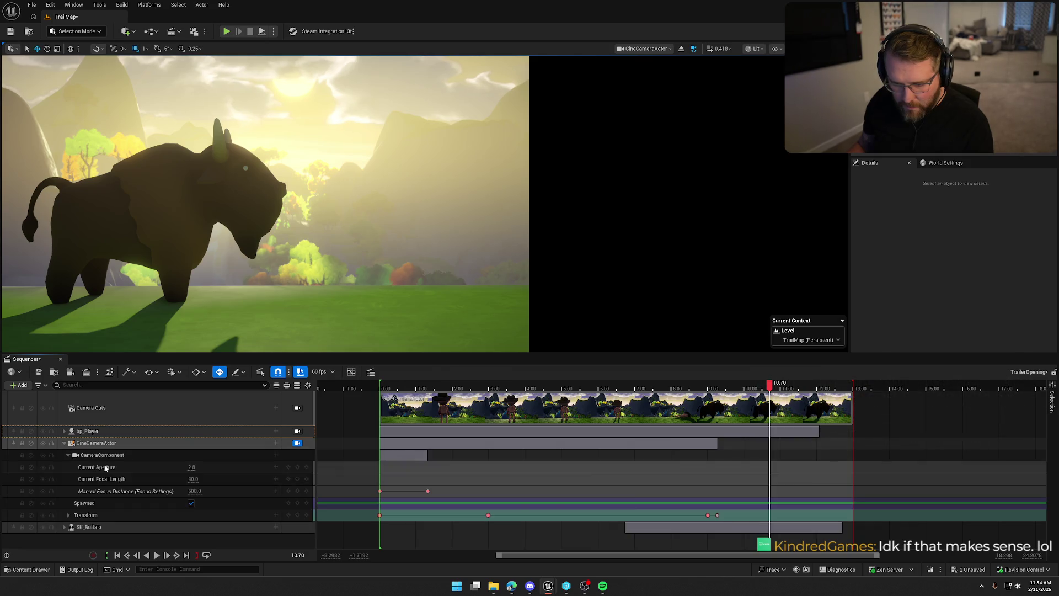
left_click(718, 516)
left_click(720, 389)
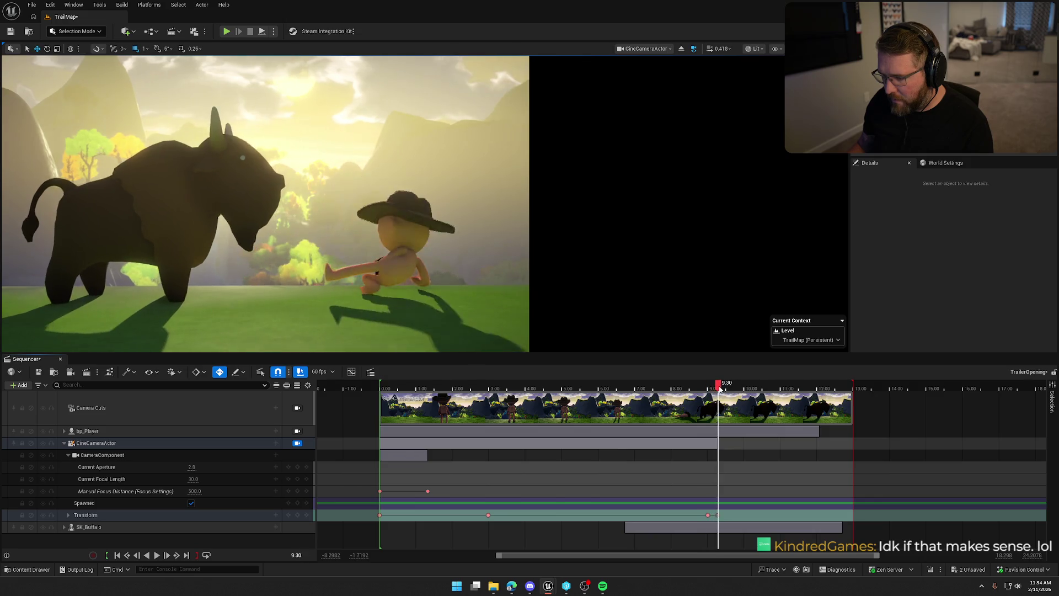
left_click(718, 513)
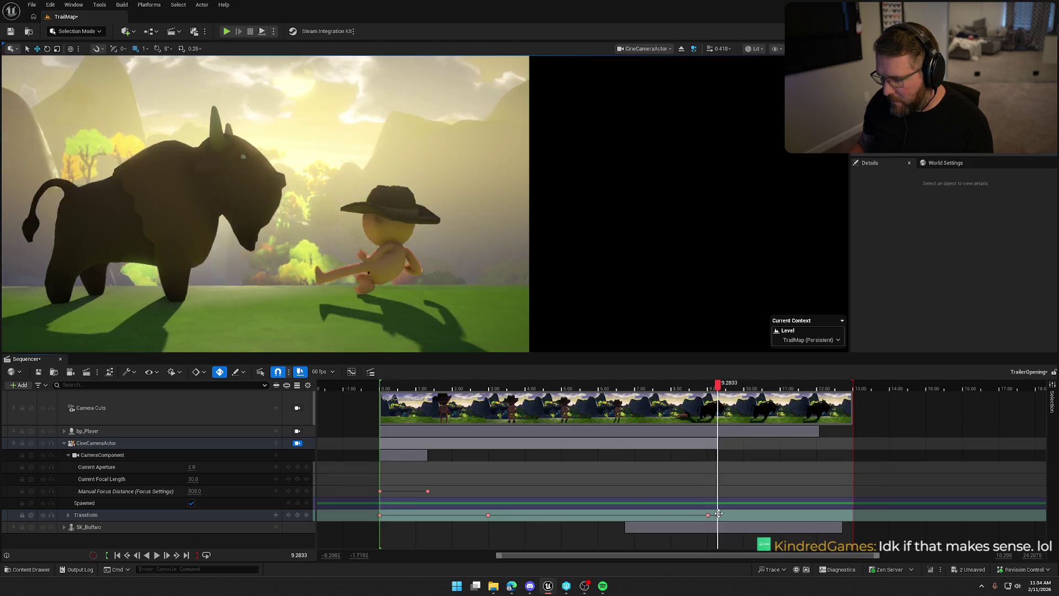
key("Return")
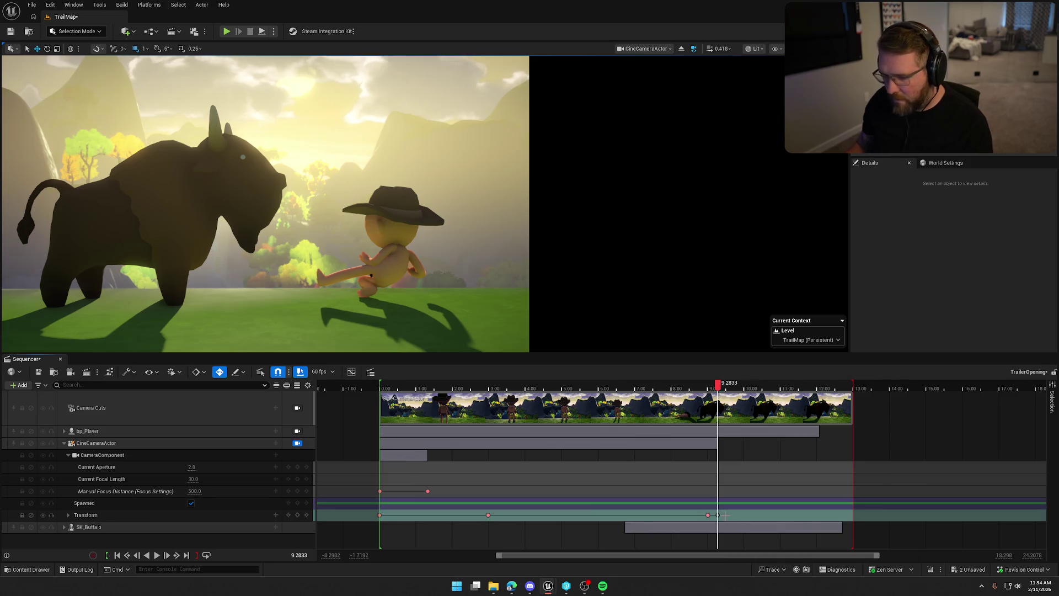
key("ctrl+z")
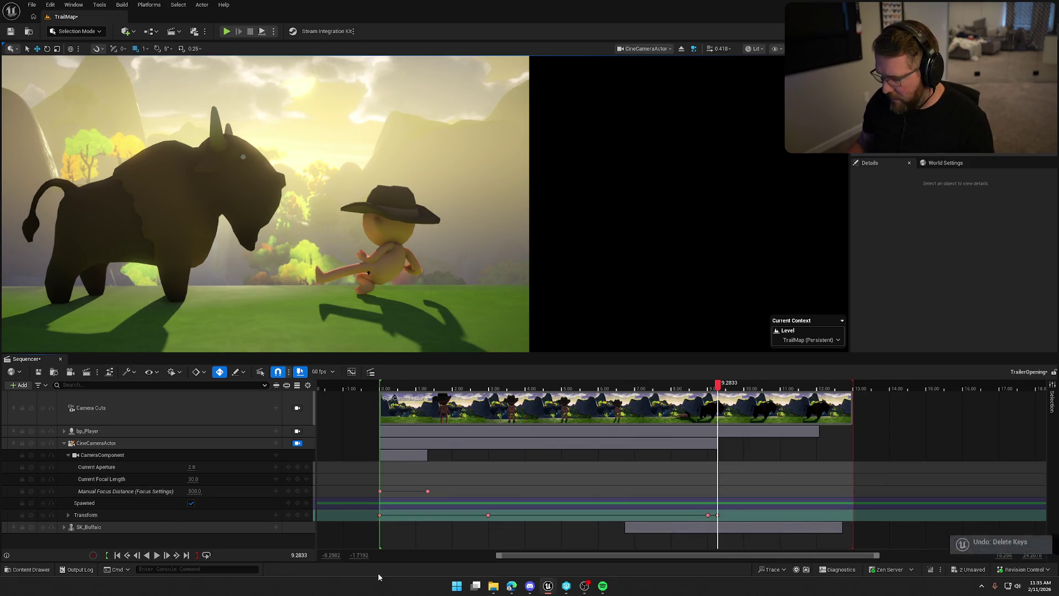
left_click(69, 514)
scroll(130, 525, "down", 1)
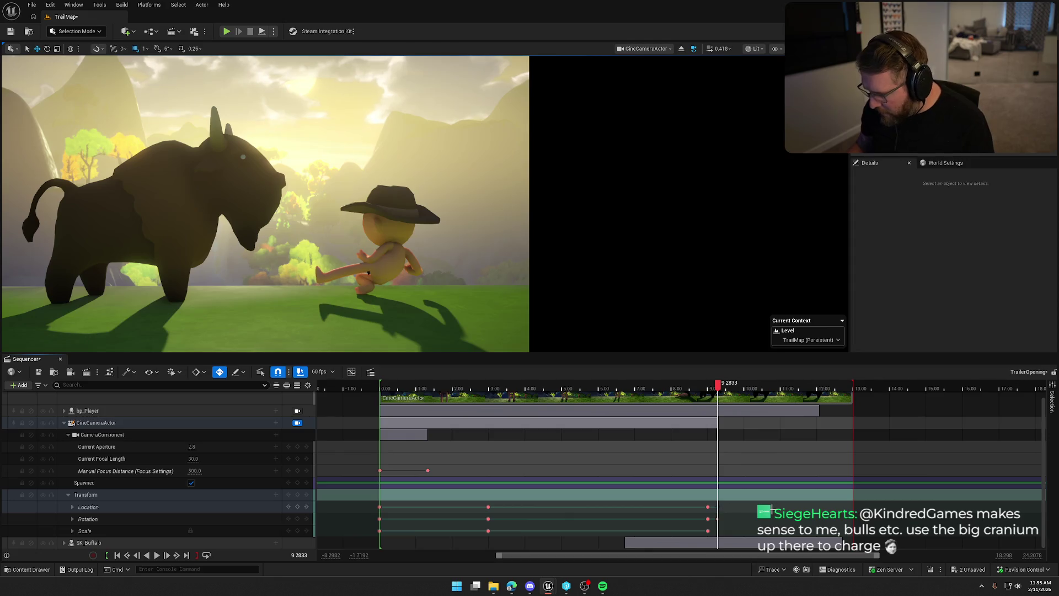
left_click_drag(716, 518, 718, 520)
mouse_move(718, 390)
left_mouse_down()
mouse_move(703, 392)
mouse_move(806, 393)
left_mouse_up()
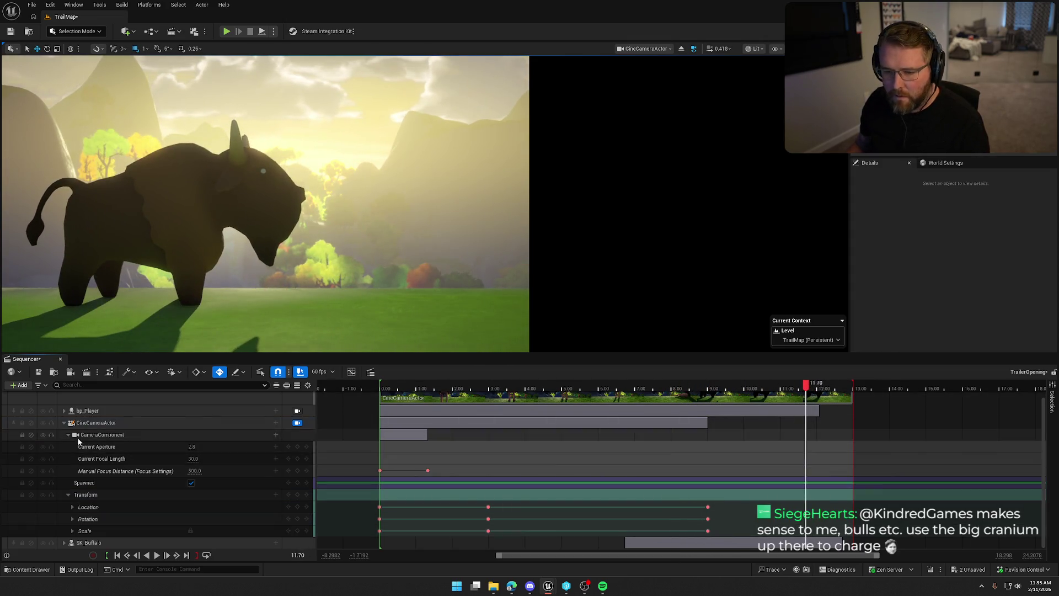
left_click(64, 422)
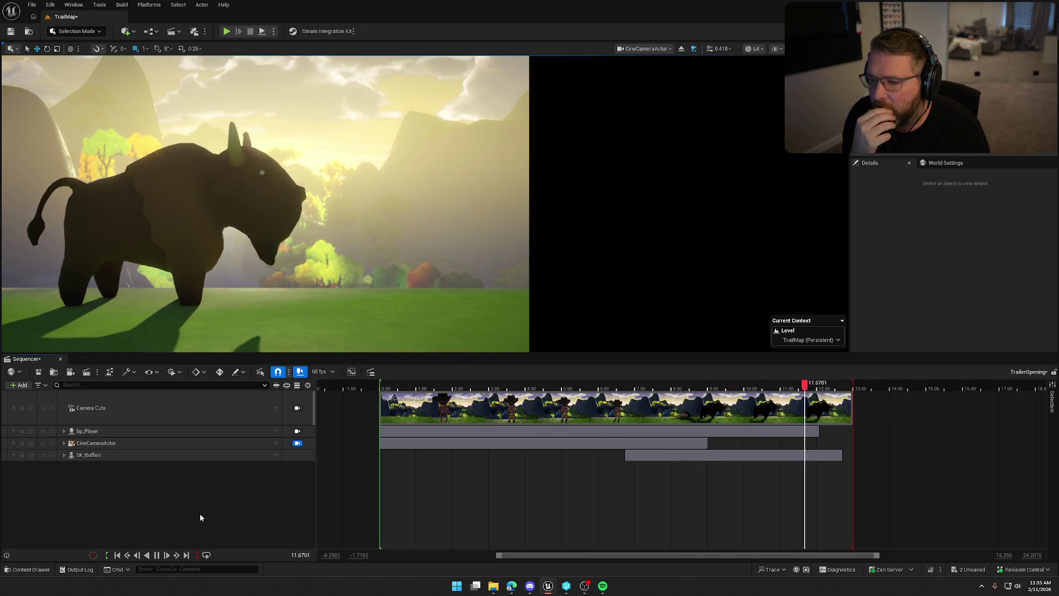
key("space")
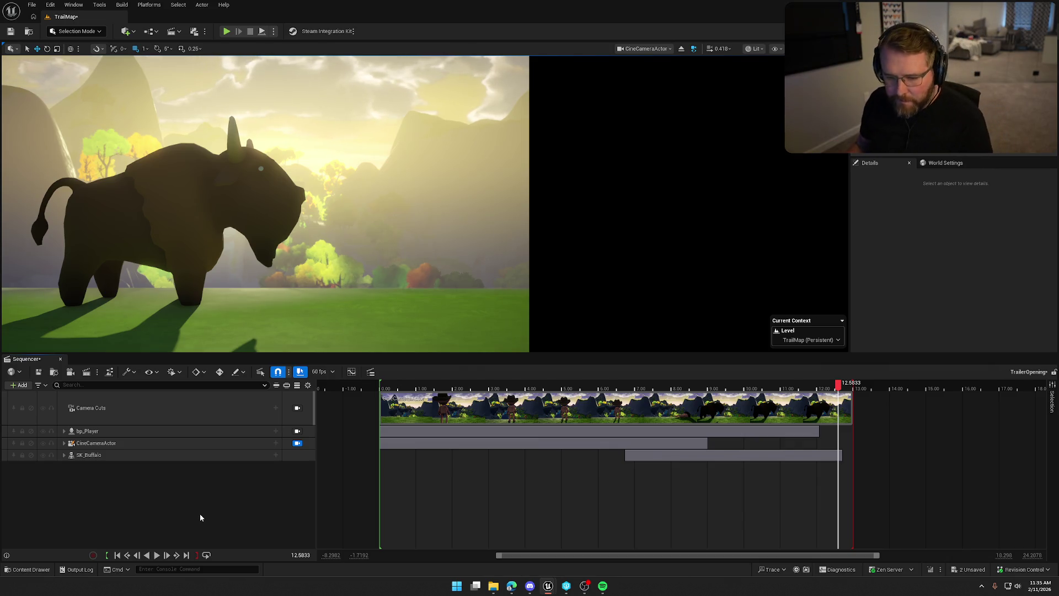
Slide SK_Buffalo's Ox_Attack section slightly later and scrub back to review the head-butt
left_click(64, 454)
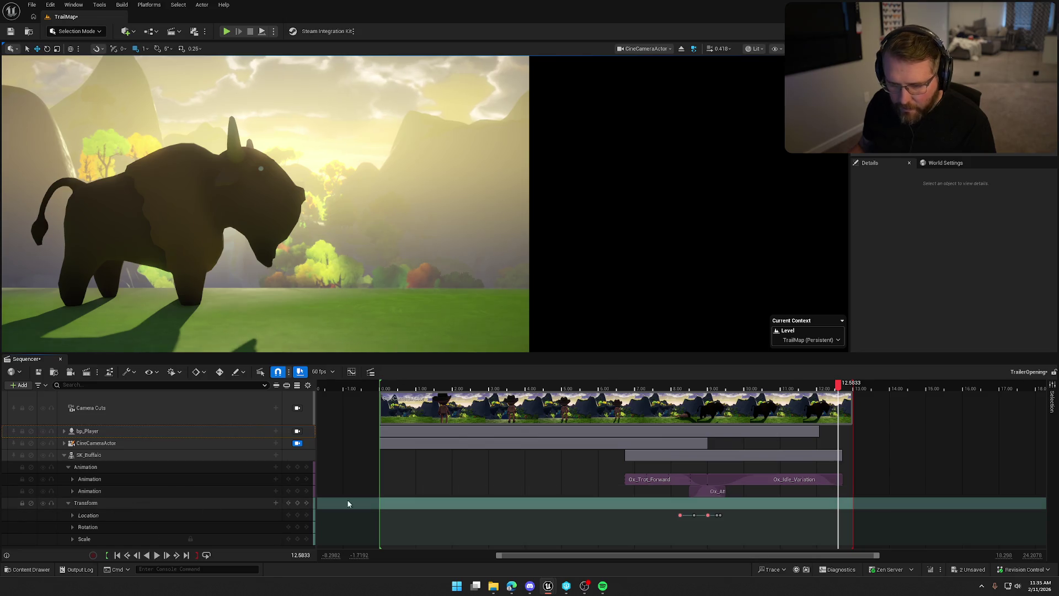
mouse_move(840, 386)
left_mouse_down()
mouse_move(656, 392)
mouse_move(700, 398)
left_mouse_up()
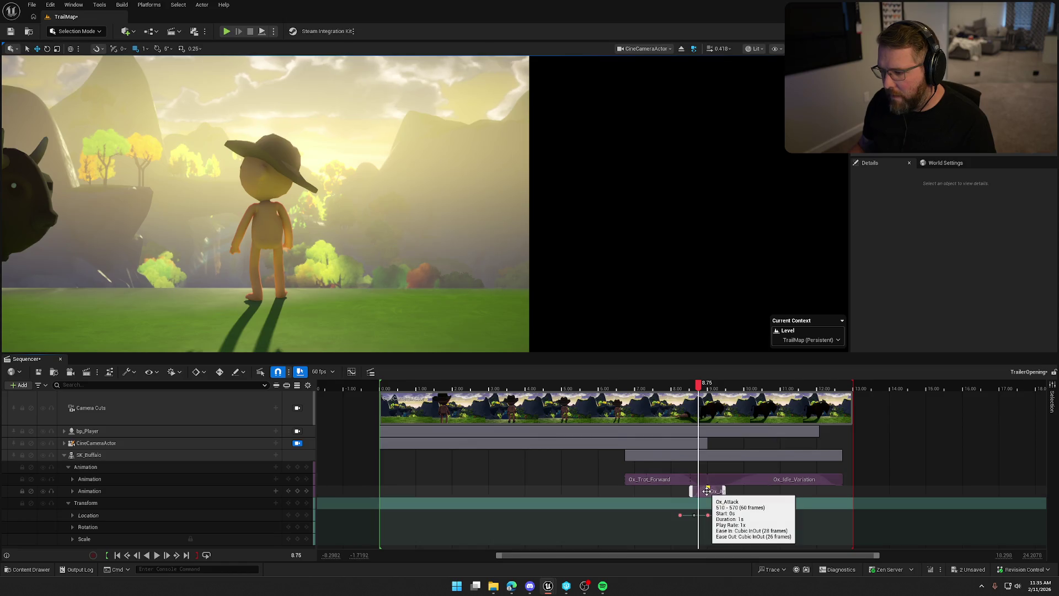
left_click_drag(707, 491, 708, 491)
mouse_move(699, 384)
left_mouse_down()
mouse_move(667, 386)
mouse_move(724, 388)
left_mouse_up()
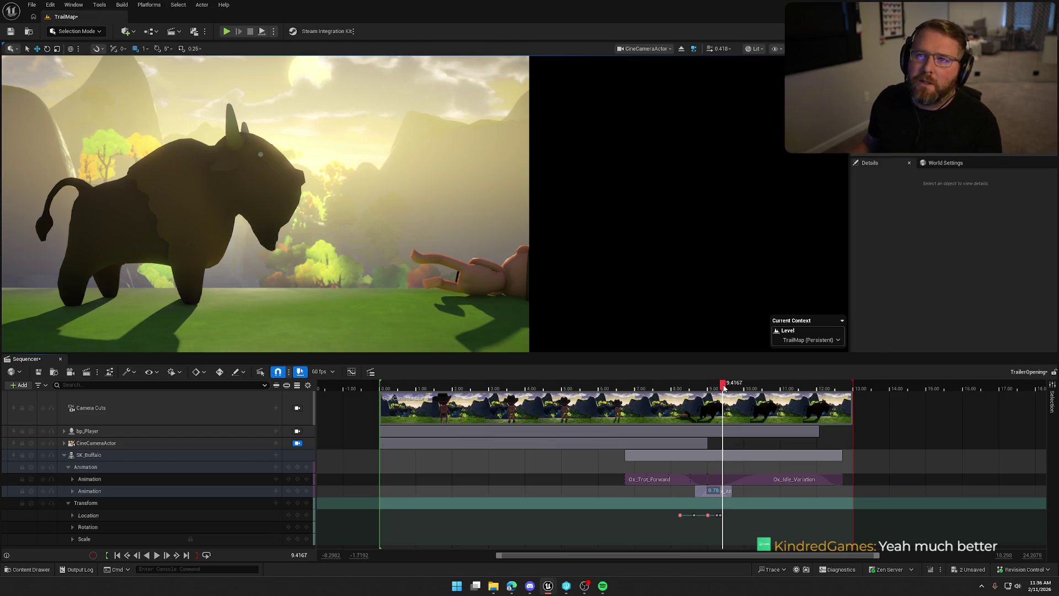
mouse_move(724, 388)
left_mouse_down()
mouse_move(696, 390)
mouse_move(706, 390)
left_mouse_up()
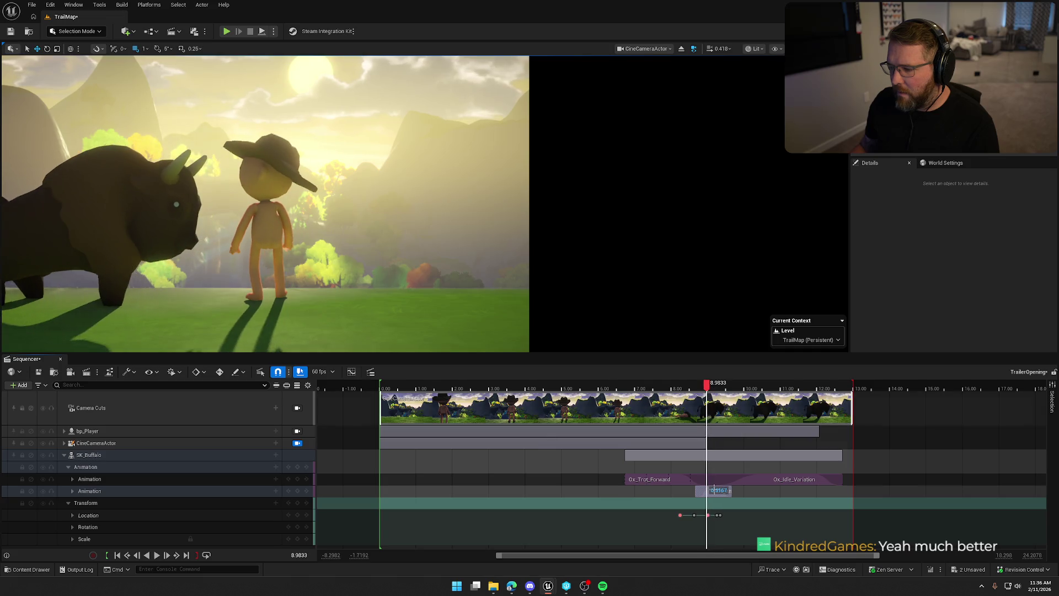
left_click(707, 515)
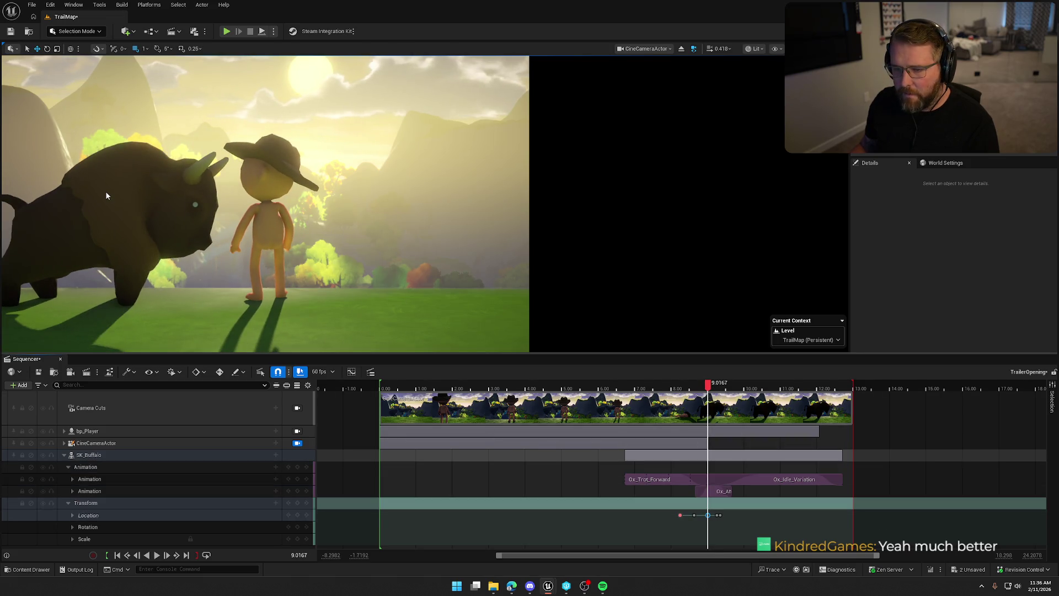
Move SK_Buffalo along X toward the player, scrubbing around the hit to check alignment
left_click(88, 454)
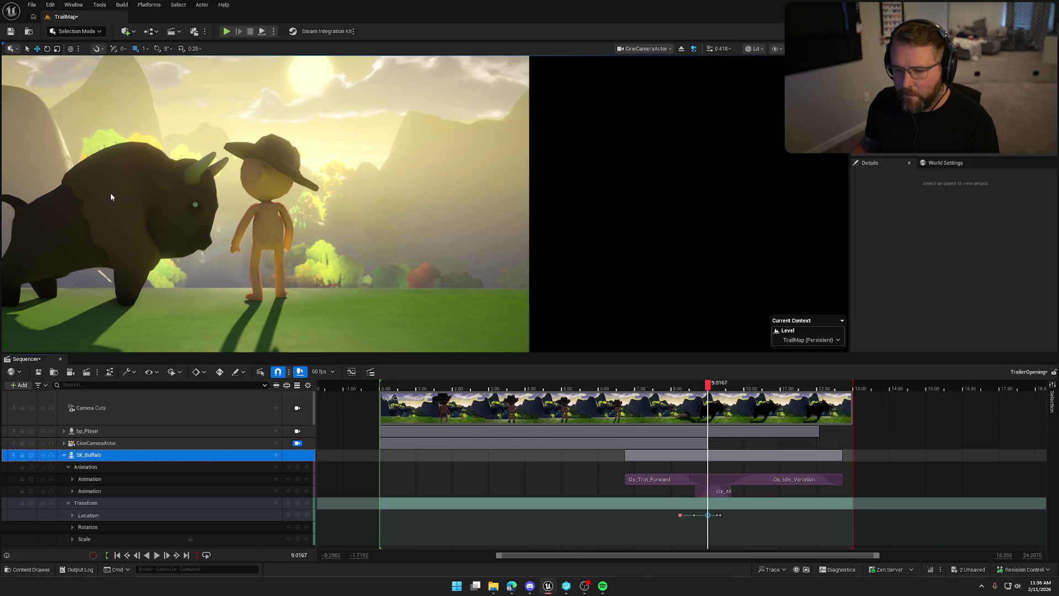
left_click(111, 196)
left_click_drag(219, 307, 227, 307)
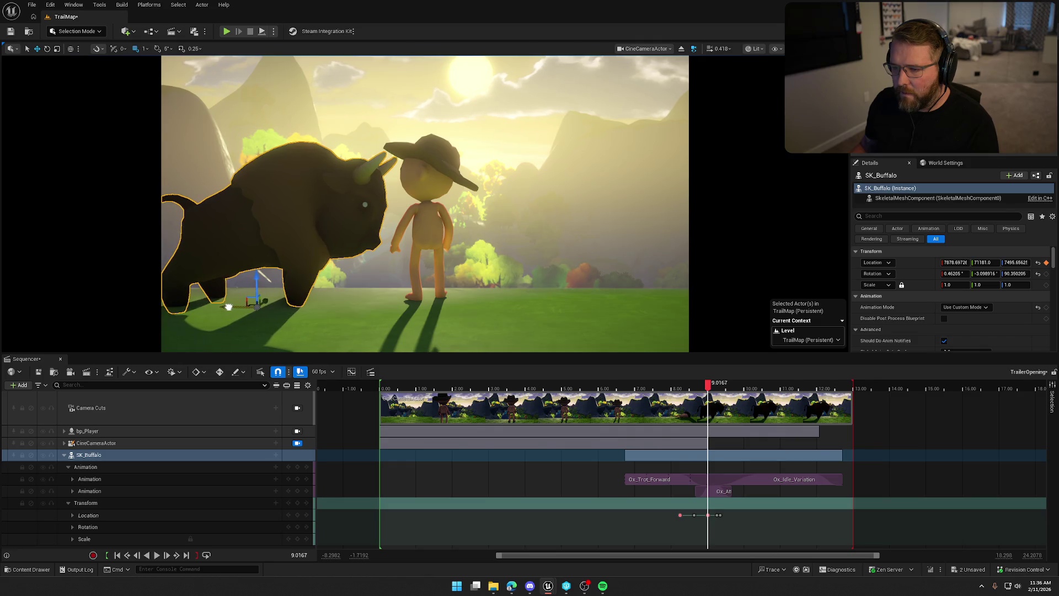
mouse_move(707, 386)
left_mouse_down()
mouse_move(692, 386)
mouse_move(731, 390)
left_mouse_up()
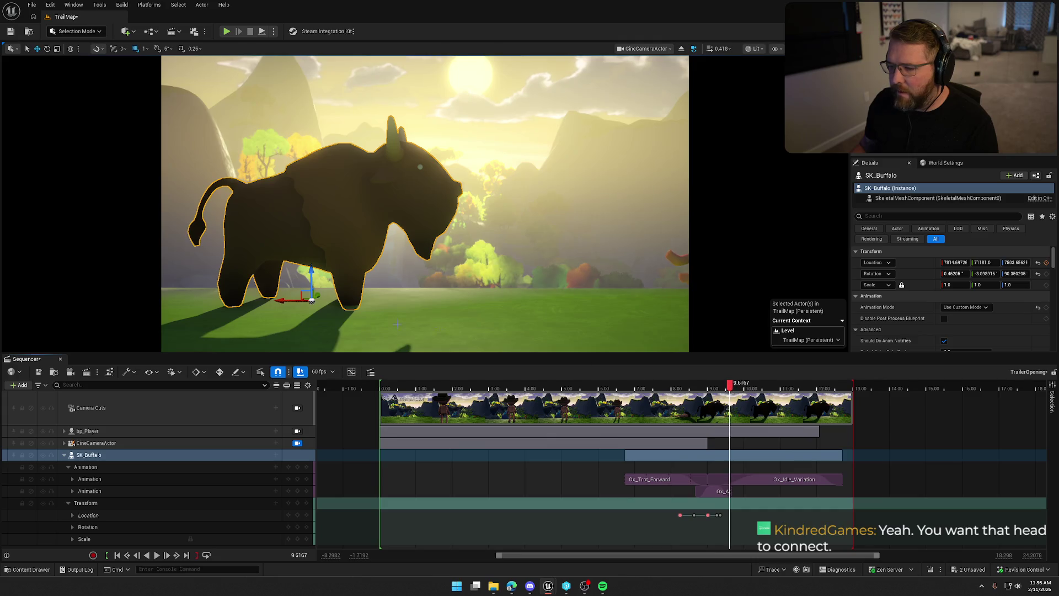
left_click_drag(279, 303, 308, 305)
mouse_move(729, 386)
left_mouse_down()
mouse_move(693, 389)
mouse_move(729, 391)
left_mouse_up()
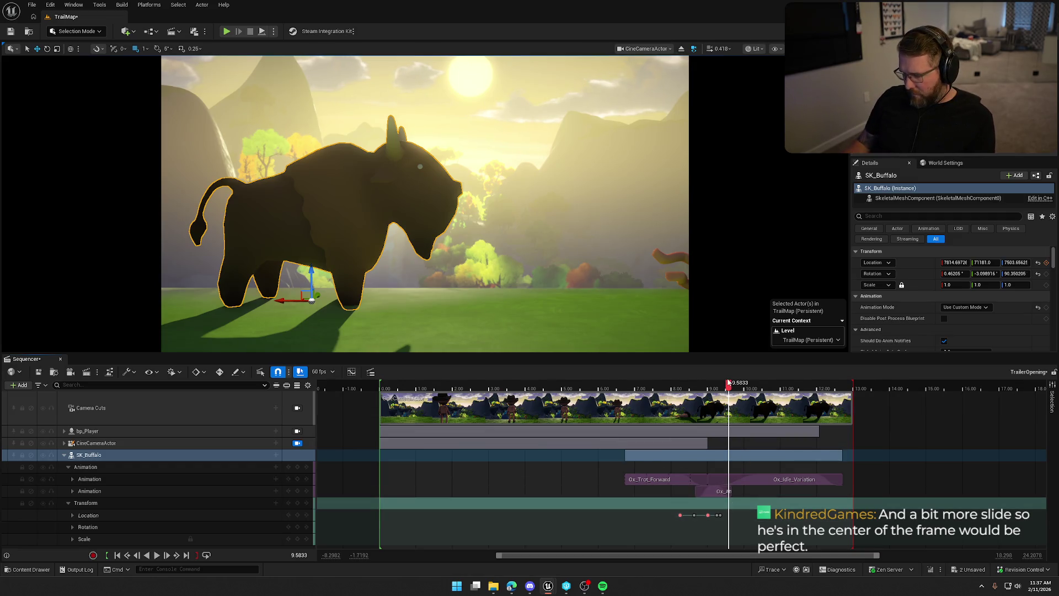
left_click_drag(729, 388, 698, 388)
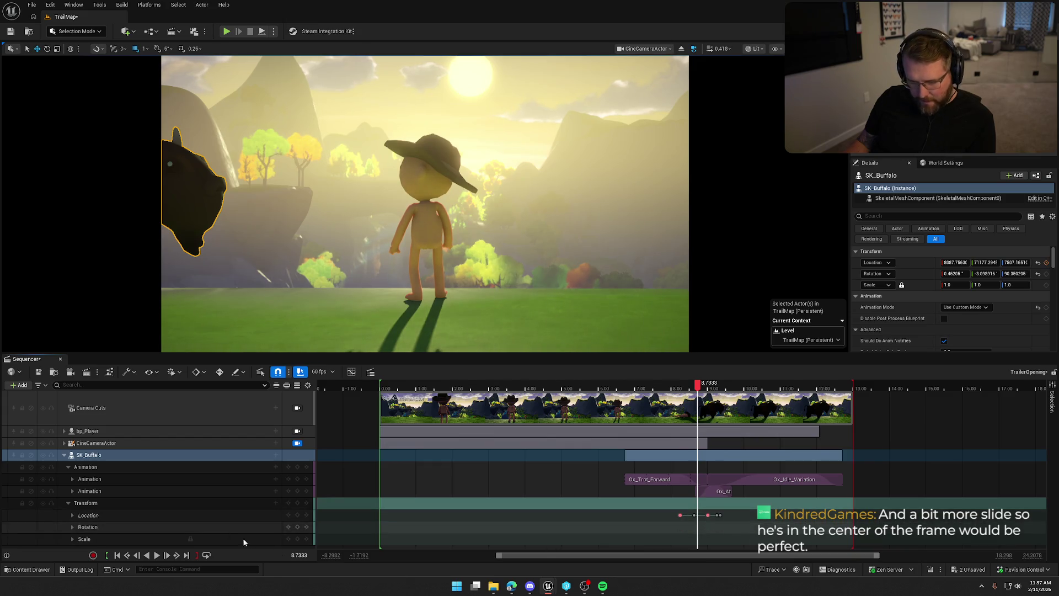
Delete the buffalo's last Location key at 9.2667 s
left_click(721, 514)
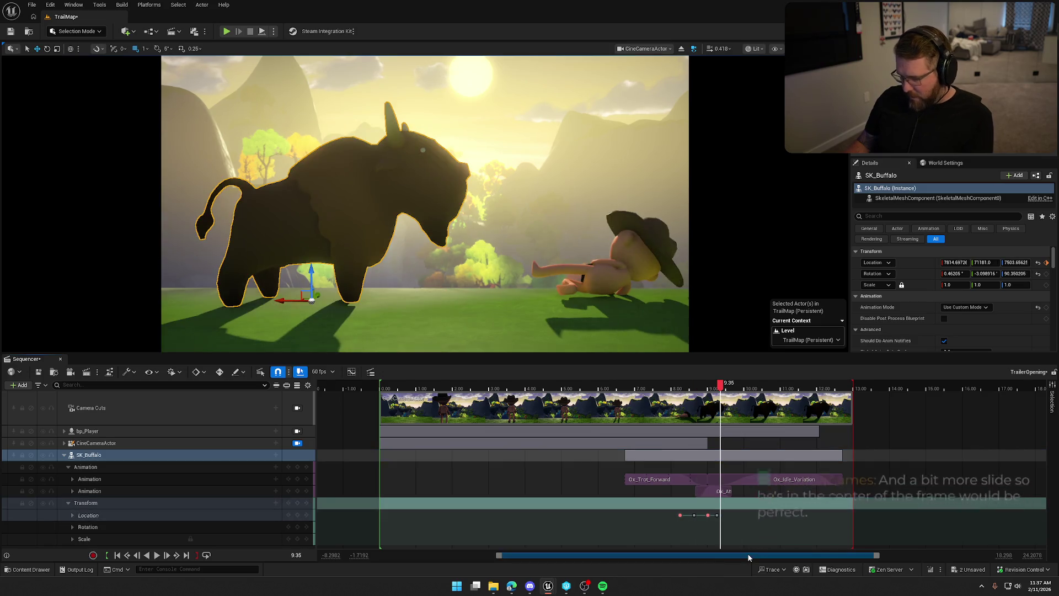
left_click(717, 516)
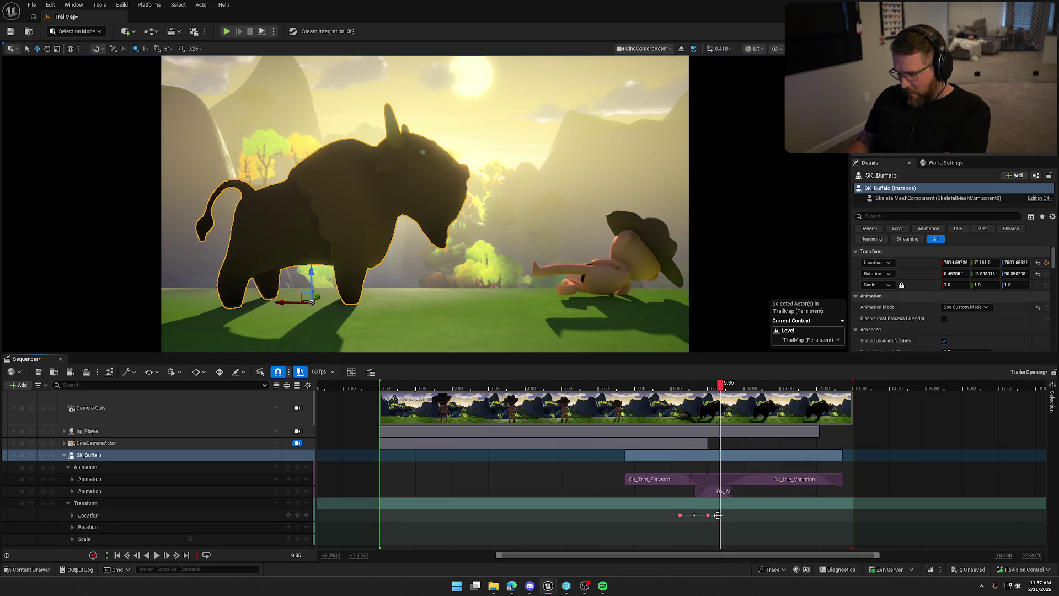
left_click(717, 515)
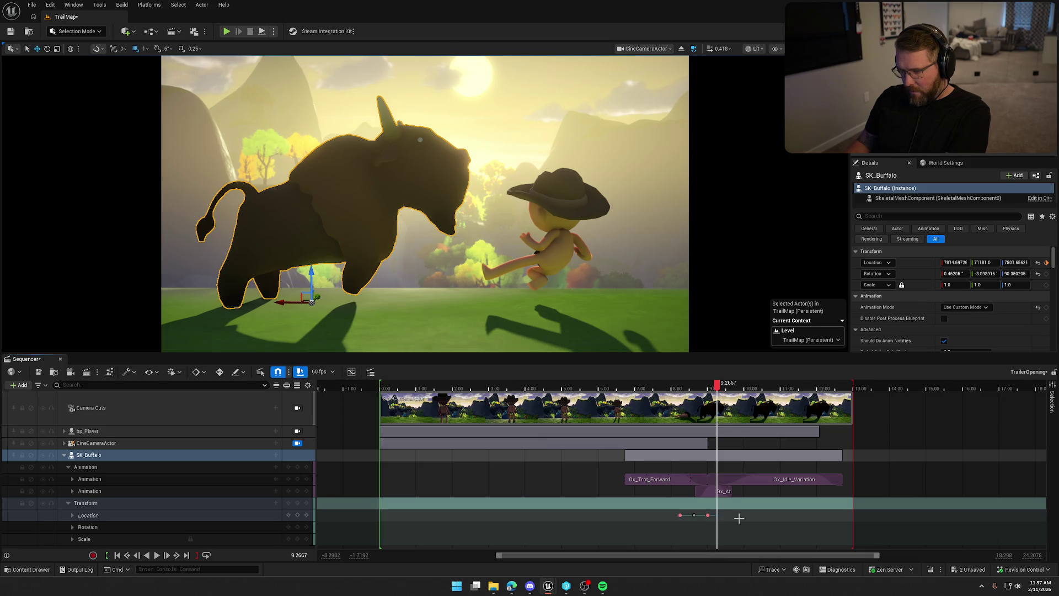
key("Delete")
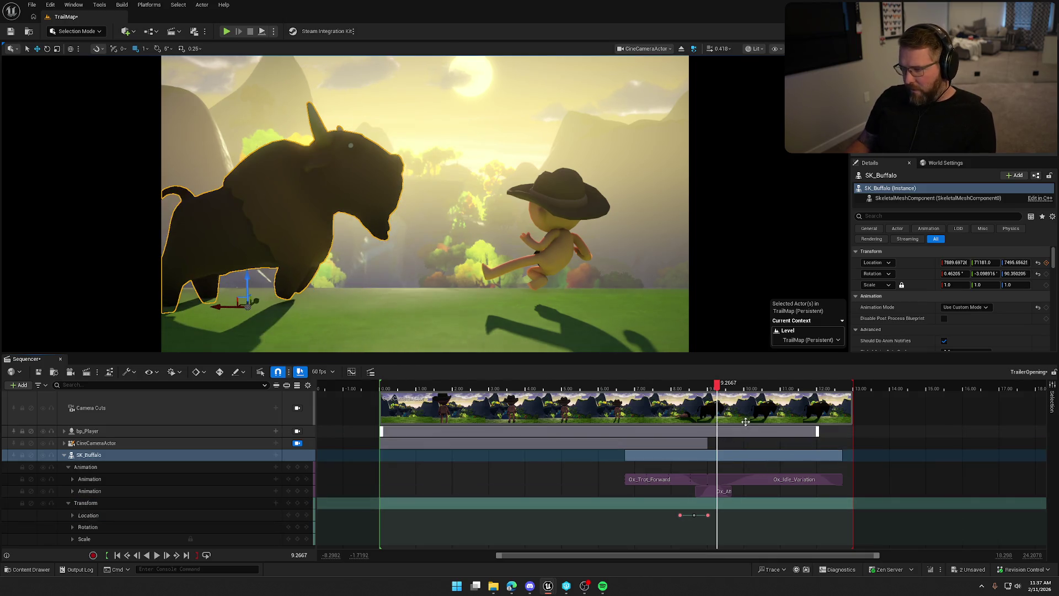
mouse_move(716, 385)
left_mouse_down()
mouse_move(692, 388)
mouse_move(729, 389)
left_mouse_up()
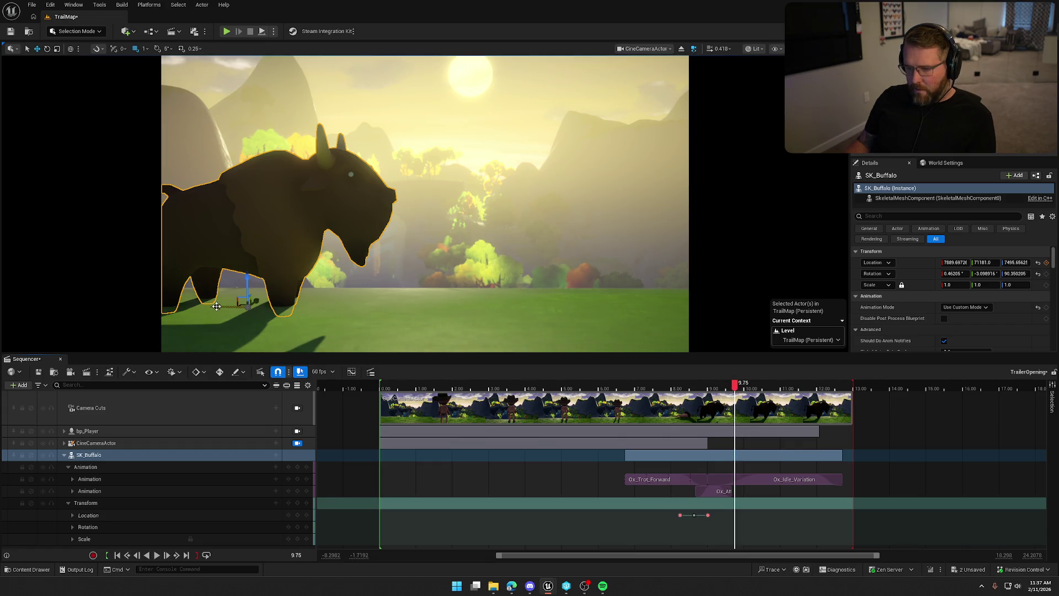
Push the buffalo forward toward the boy and key its location at 9.75 s
mouse_move(216, 306)
left_mouse_down()
mouse_move(297, 312)
mouse_move(330, 274)
left_mouse_up()
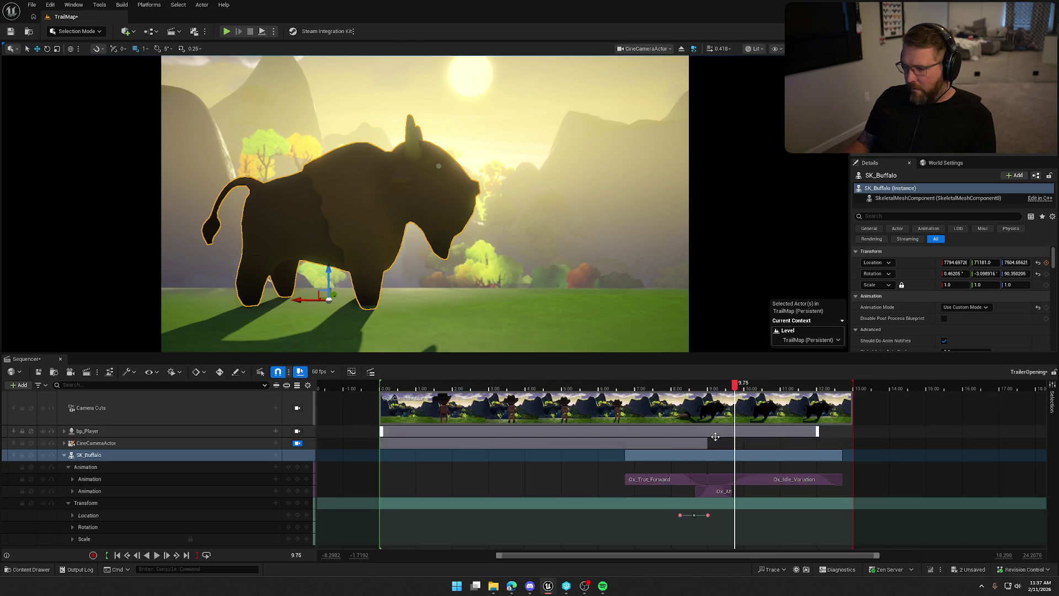
left_click(297, 515)
mouse_move(735, 389)
left_mouse_down()
mouse_move(666, 390)
mouse_move(736, 391)
mouse_move(693, 390)
left_mouse_up()
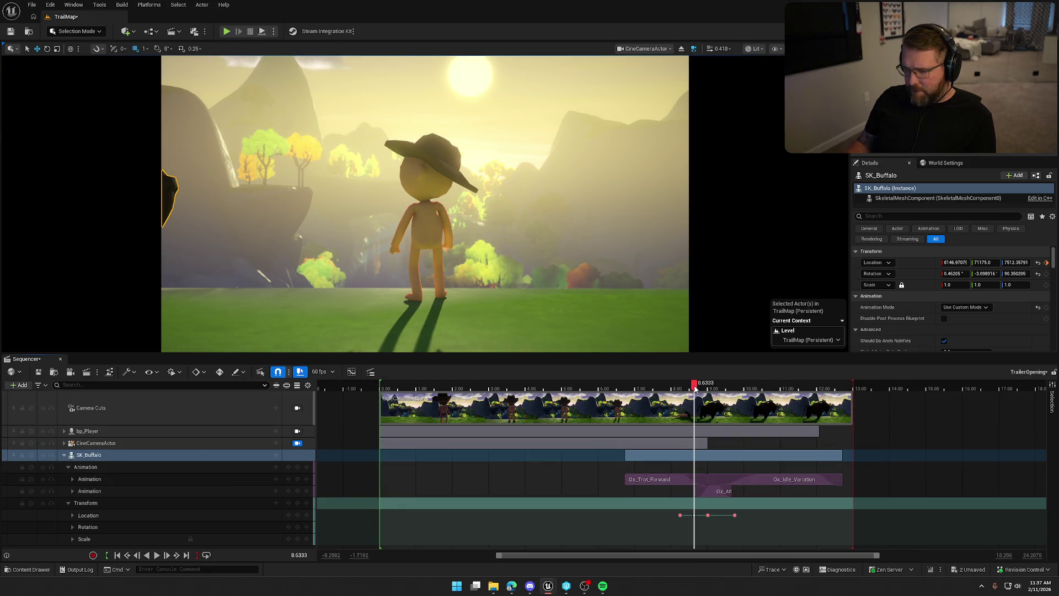
left_click(131, 416)
mouse_move(693, 386)
left_mouse_down()
mouse_move(728, 388)
mouse_move(709, 391)
left_mouse_up()
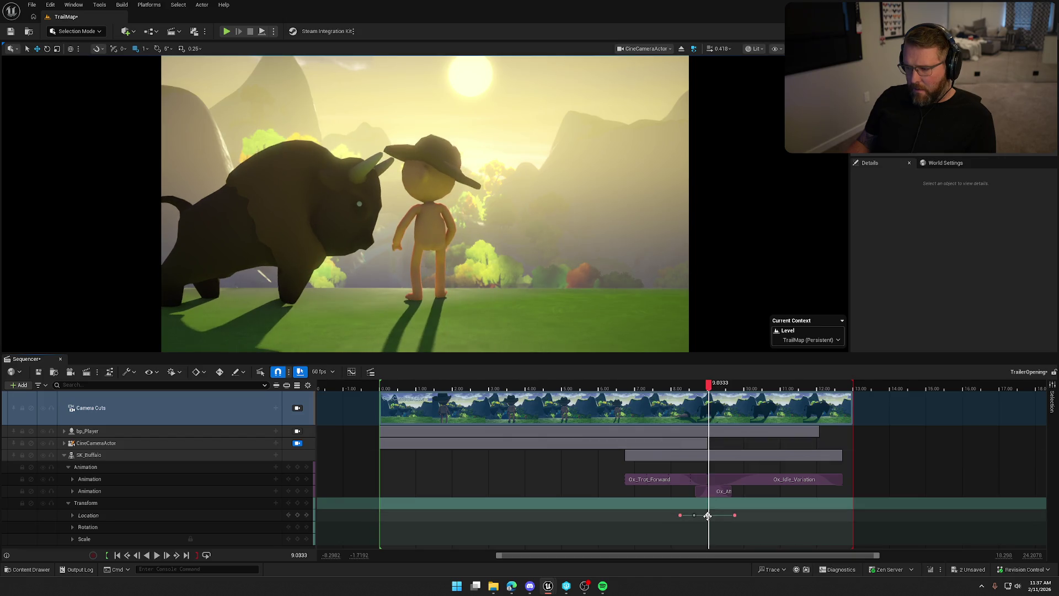
Nudge the buffalo slightly toward the camera at the current key
left_click(707, 515)
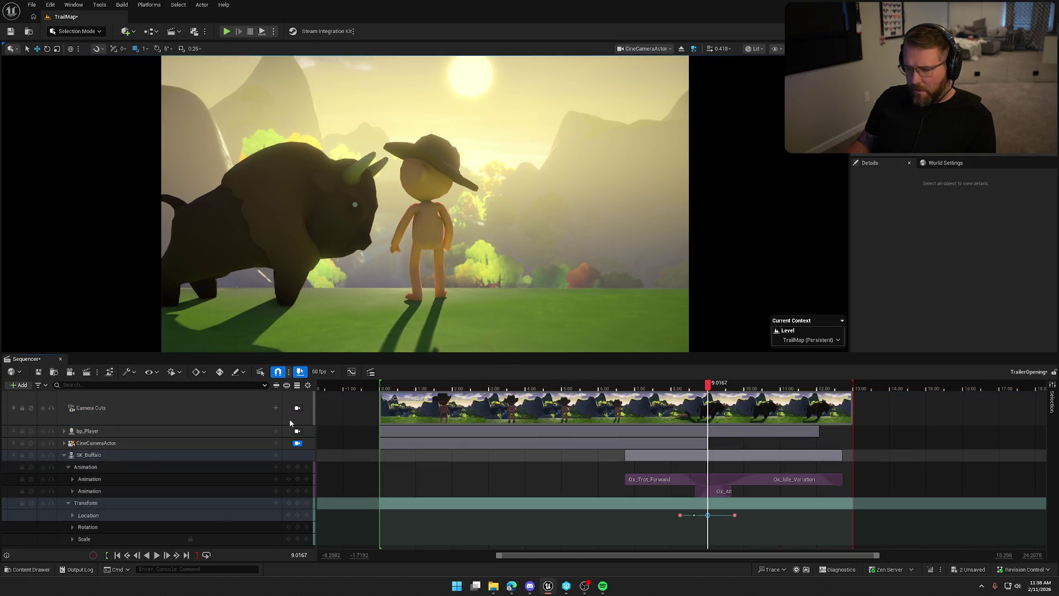
left_click(141, 456)
left_click_drag(221, 309, 247, 307)
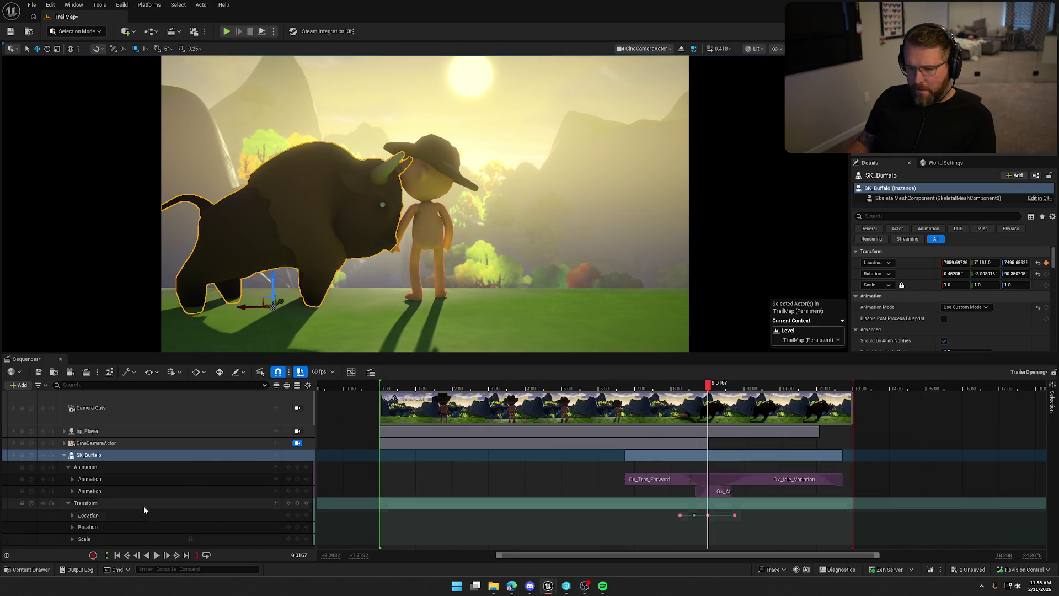
left_click(259, 454)
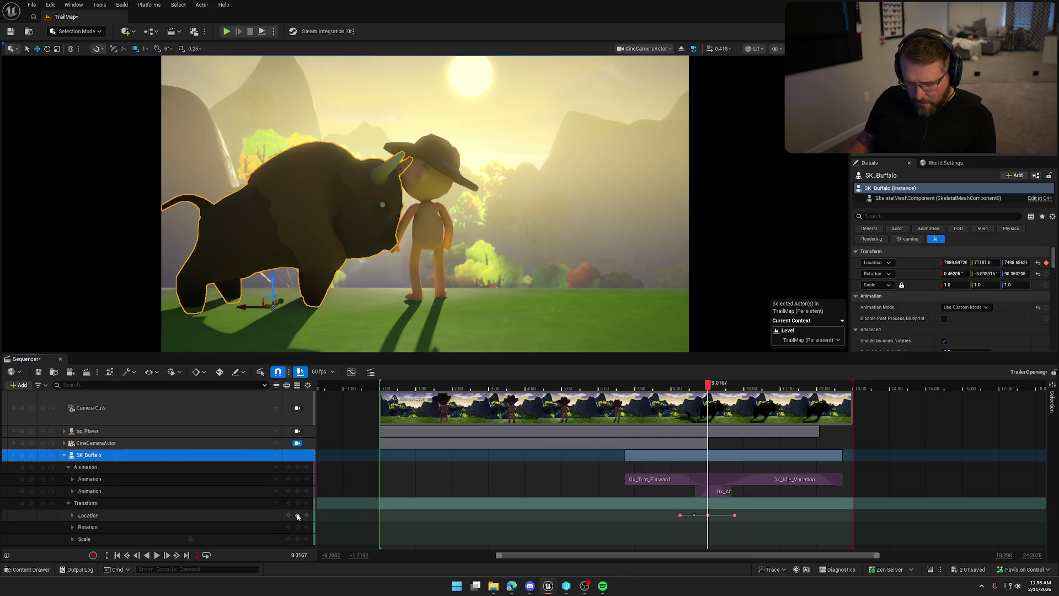
Raise the buffalo slightly off the ground and preview it leaping at the kid
mouse_move(707, 383)
left_mouse_down()
mouse_move(688, 383)
mouse_move(737, 391)
mouse_move(709, 392)
left_mouse_up()
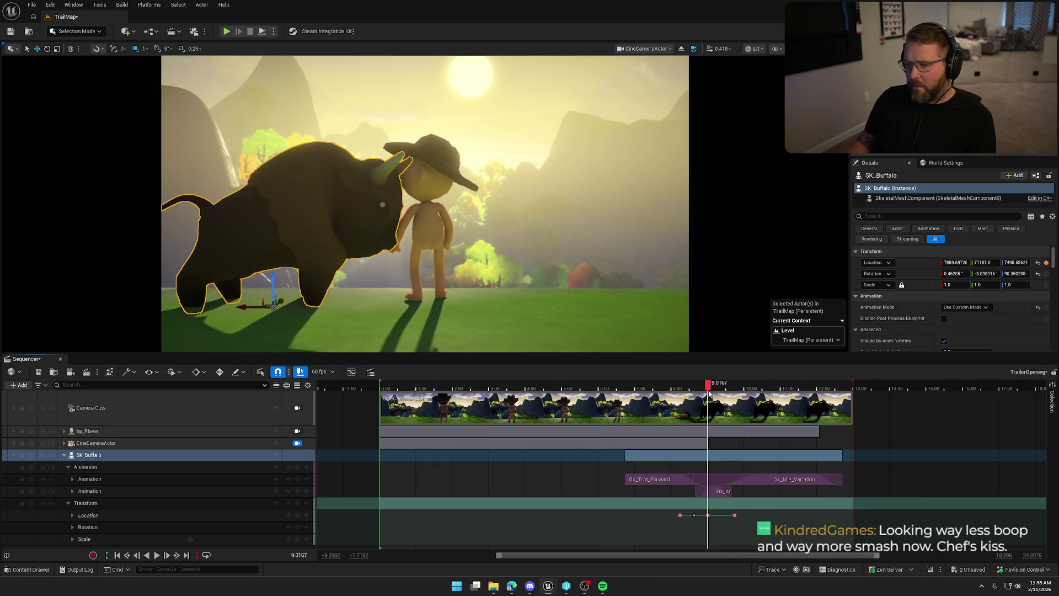
left_click(708, 515)
left_click_drag(273, 279, 273, 272)
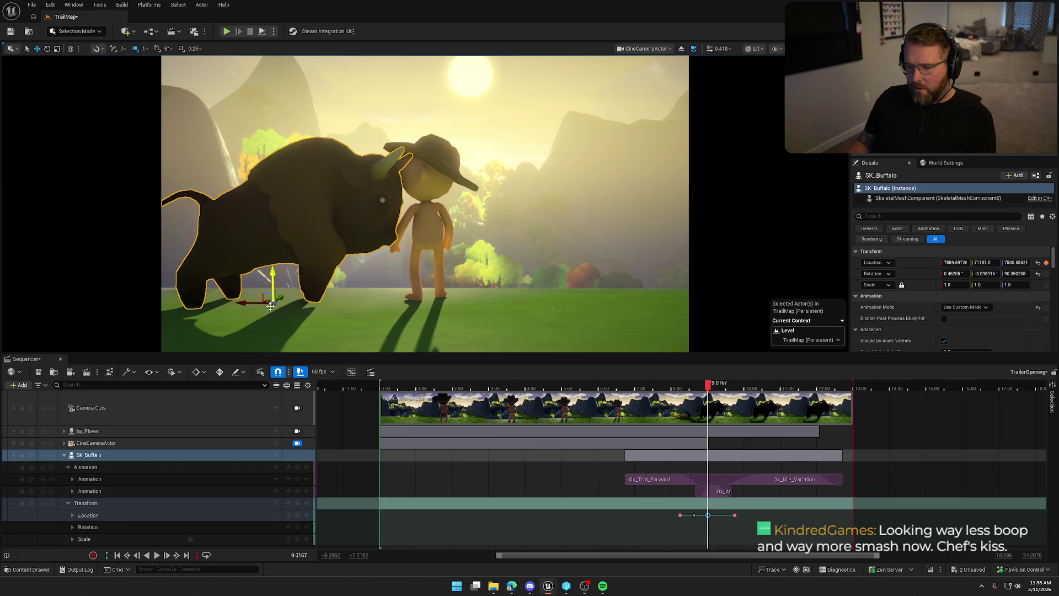
left_click(248, 455)
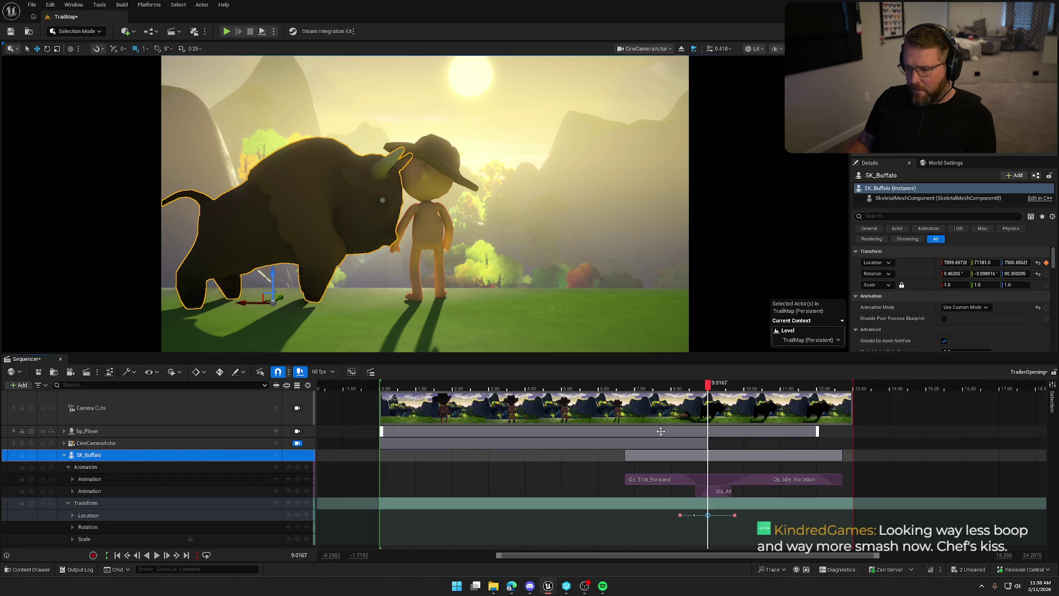
left_click_drag(705, 391, 720, 389)
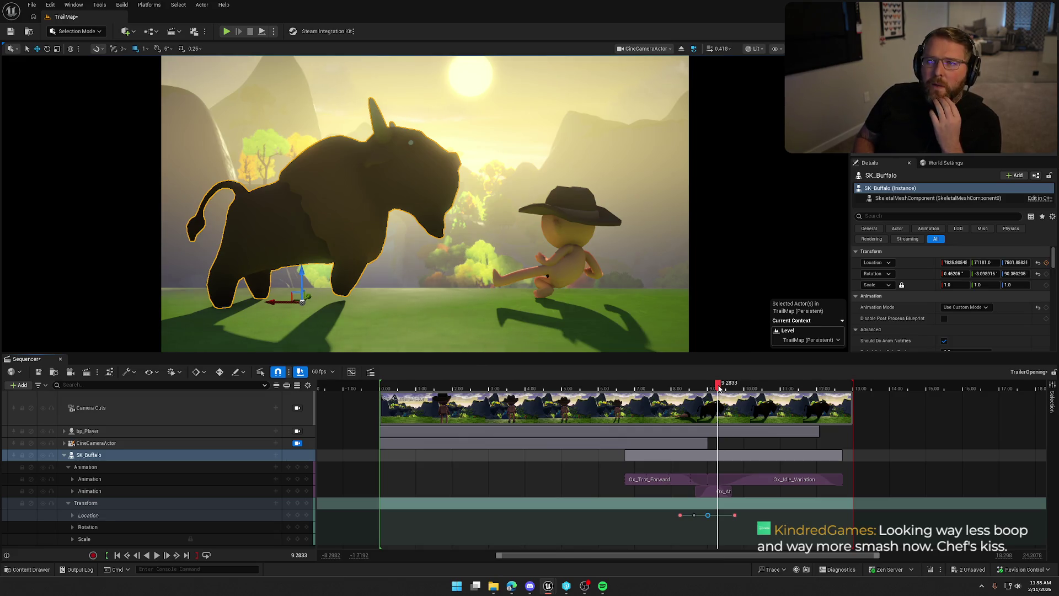
mouse_move(718, 389)
left_mouse_down()
mouse_move(703, 389)
mouse_move(732, 390)
left_mouse_up()
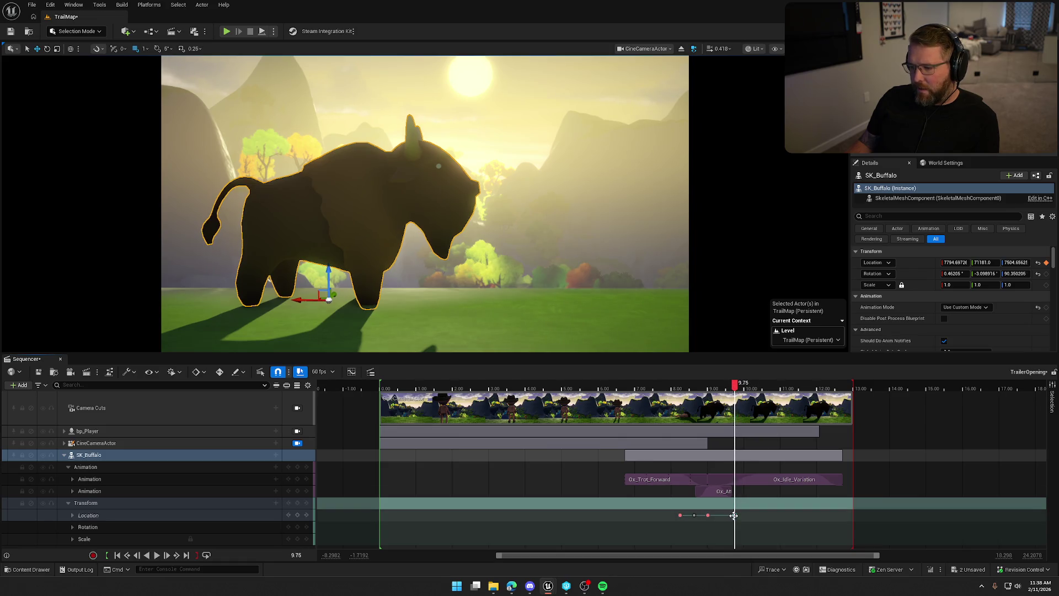
Tilt the buffalo slightly to about -1.38, -3.09, 90.45 degrees rotation
left_click(47, 49)
left_click_drag(366, 277, 367, 280)
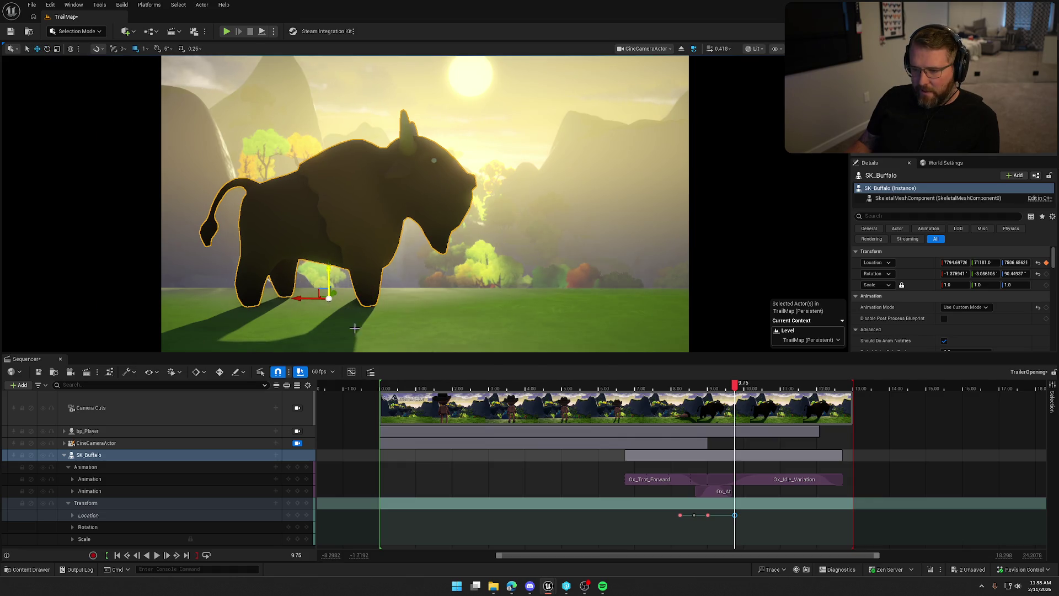
left_click(165, 408)
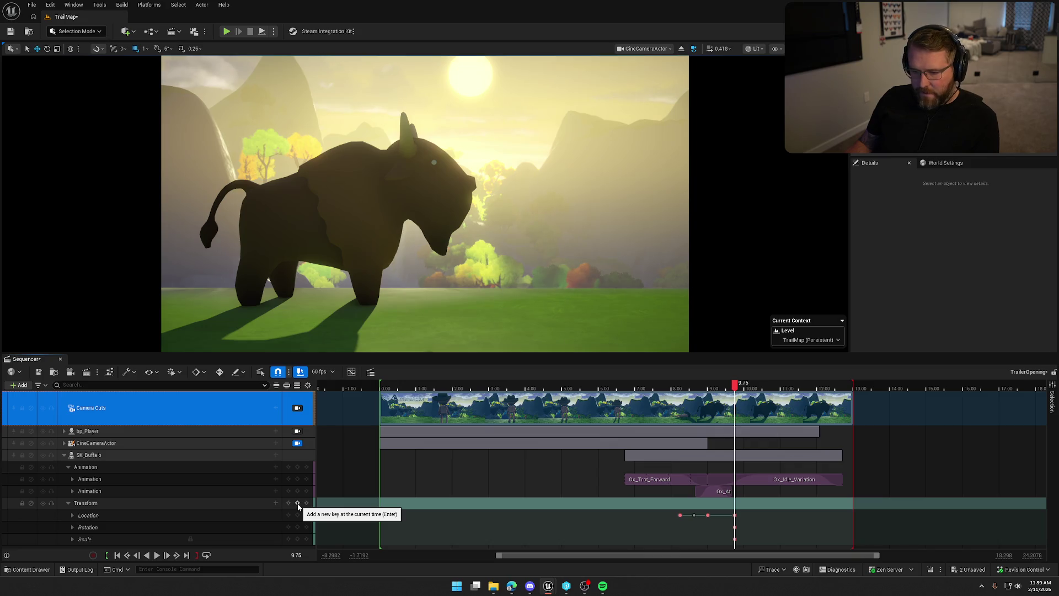
Lengthen Ox_Attack's ease-in blend without moving the section, then rewind to 5.2 s
mouse_move(734, 385)
left_mouse_down()
mouse_move(665, 392)
mouse_move(737, 388)
left_mouse_up()
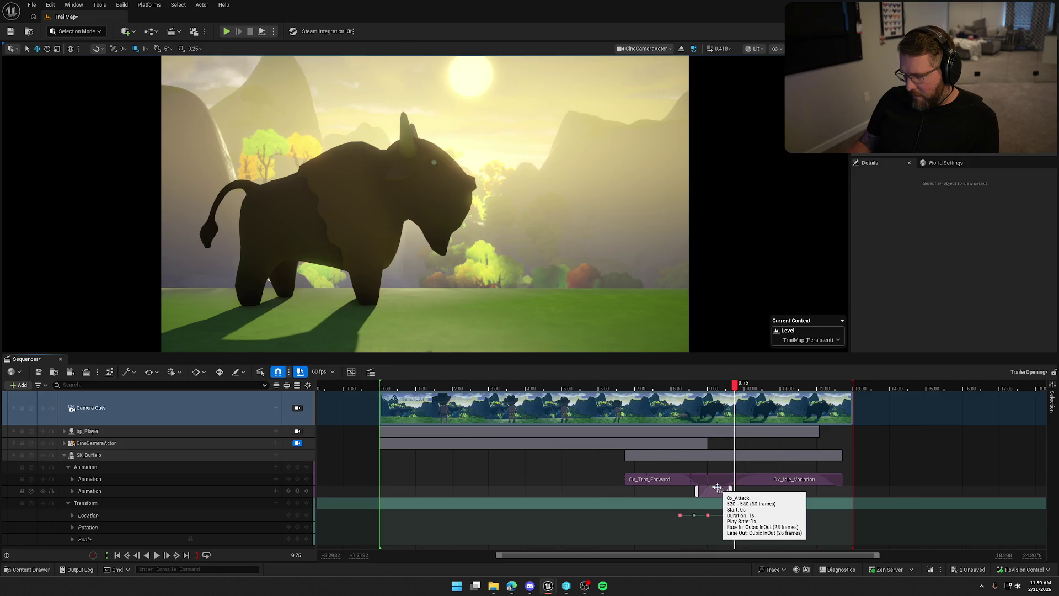
left_click_drag(717, 487, 722, 487)
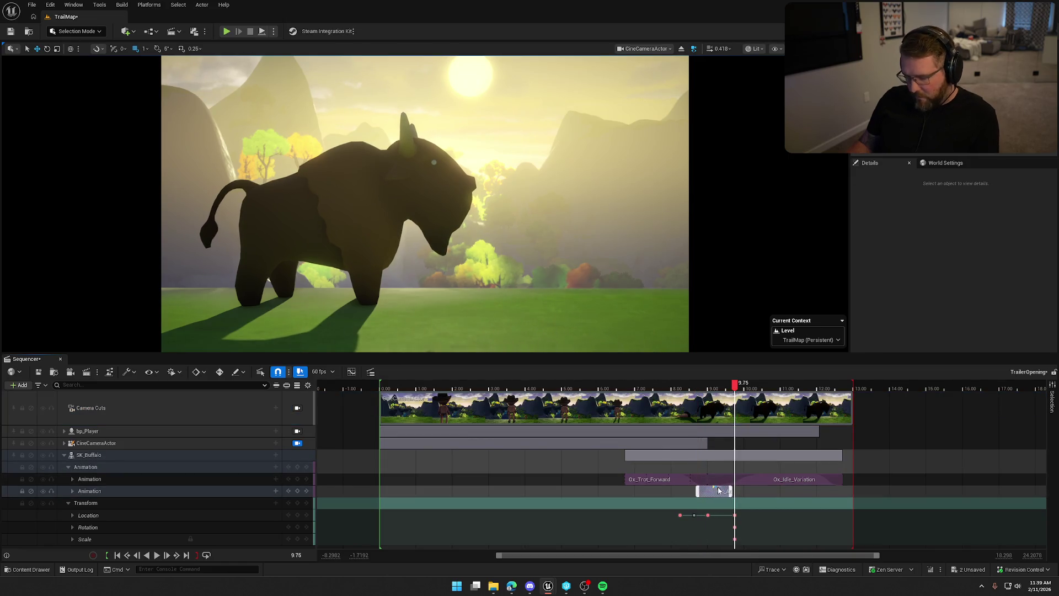
key("ctrl+z")
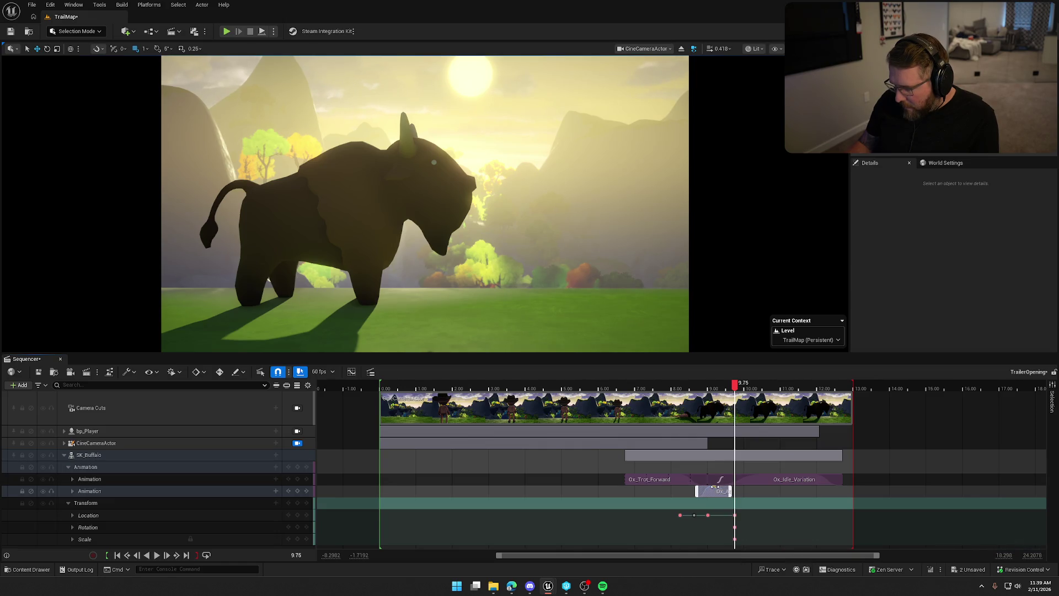
left_click_drag(715, 486, 721, 485)
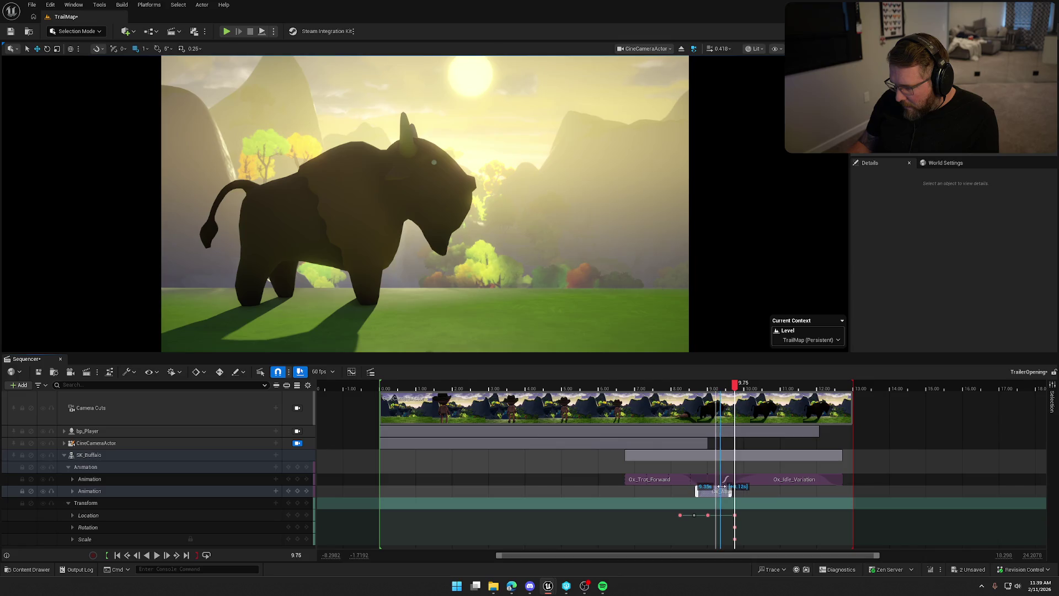
left_click_drag(735, 387, 570, 388)
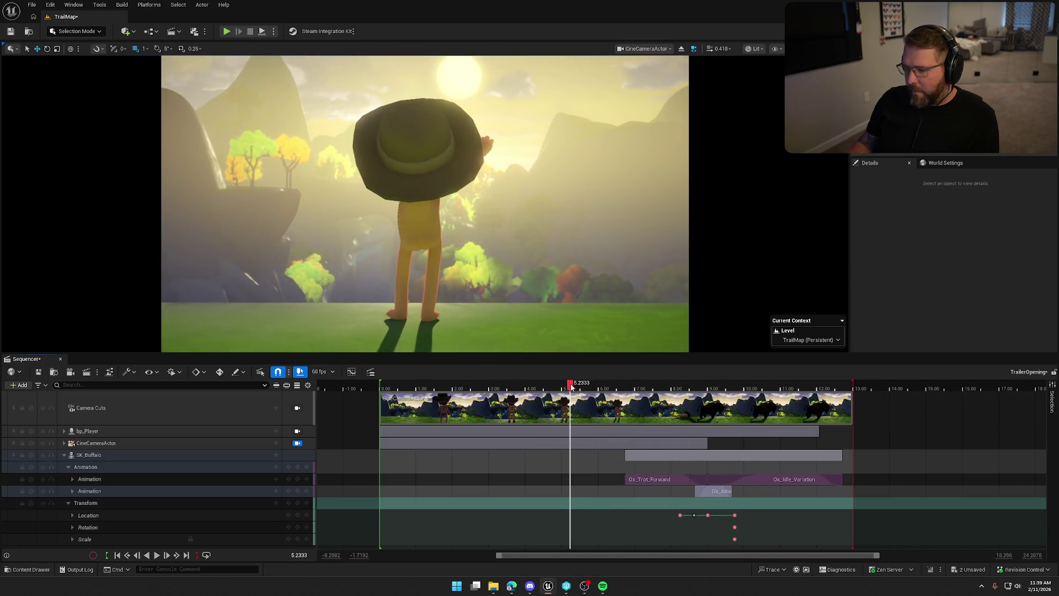
Play the sequence and scrub around the hit near 9.4 s to inspect the buffalo's keys
left_click(163, 417)
key("space")
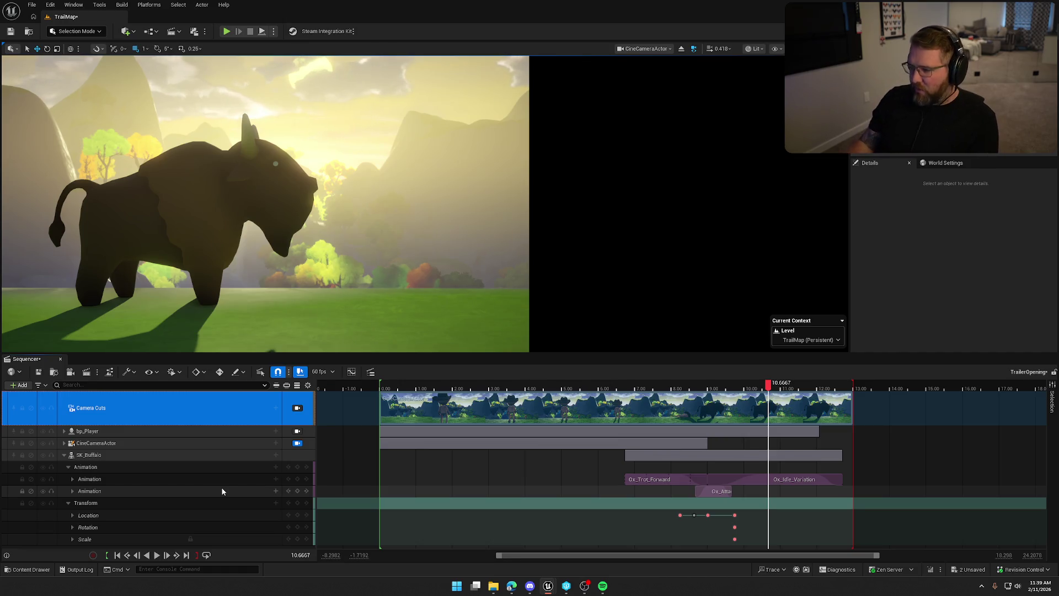
mouse_move(768, 388)
left_mouse_down()
mouse_move(714, 389)
mouse_move(741, 398)
mouse_move(720, 398)
left_mouse_up()
mouse_move(744, 545)
left_mouse_down()
mouse_move(732, 514)
mouse_move(720, 514)
left_mouse_up()
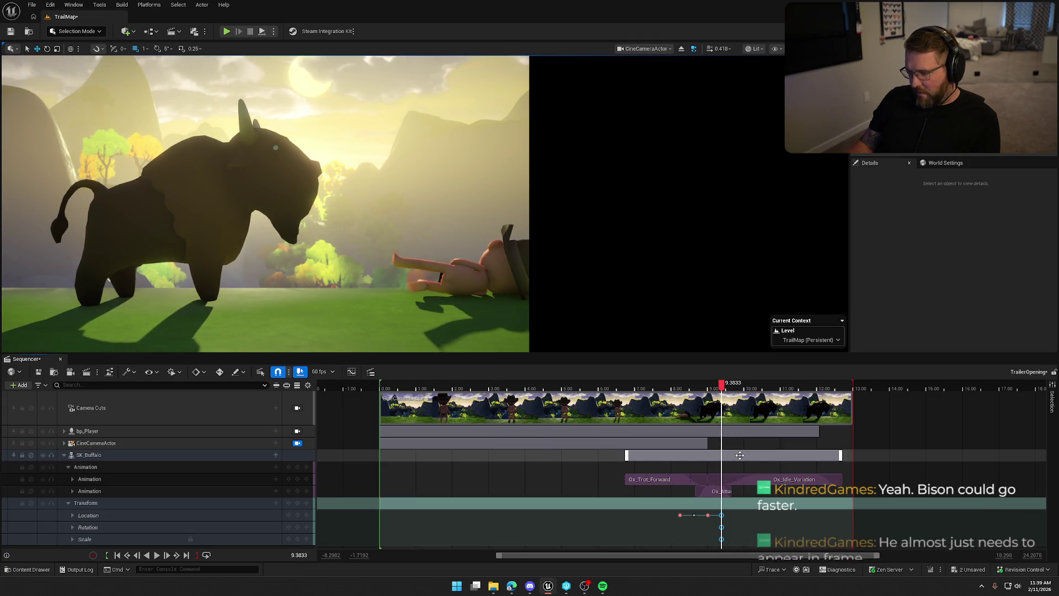
mouse_move(721, 383)
left_mouse_down()
mouse_move(683, 392)
mouse_move(735, 393)
left_mouse_up()
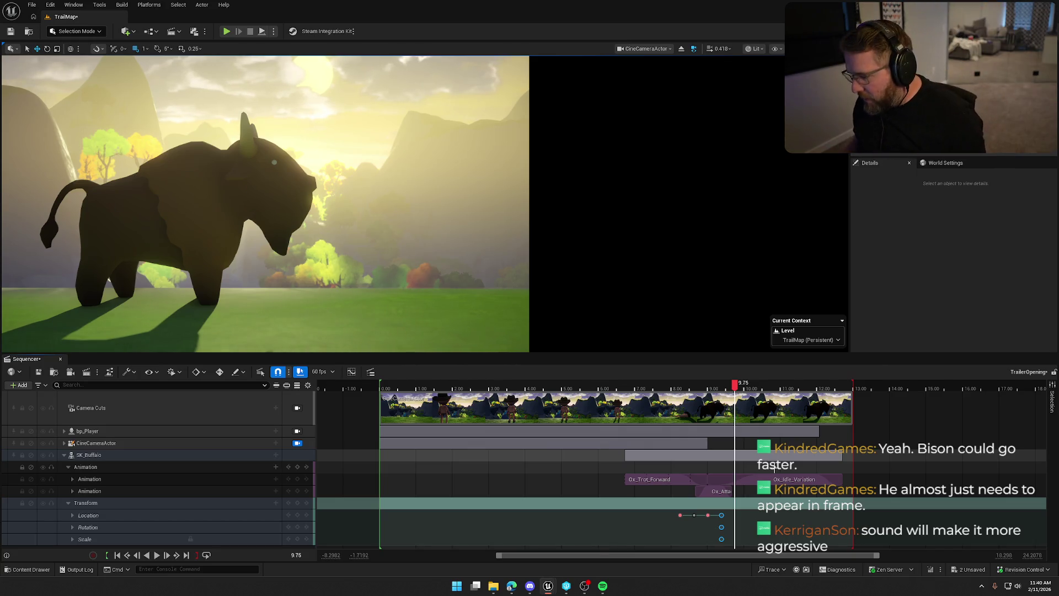
left_click_drag(736, 388, 695, 396)
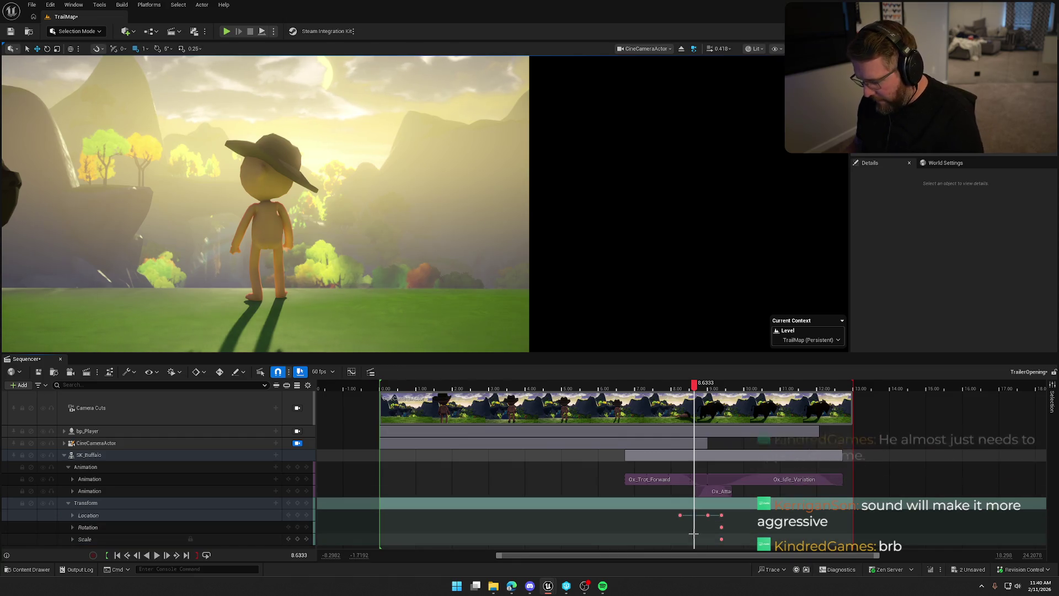
Slide the buffalo's Location key from about 8.23 s to 8.68 s and review
left_click(694, 528)
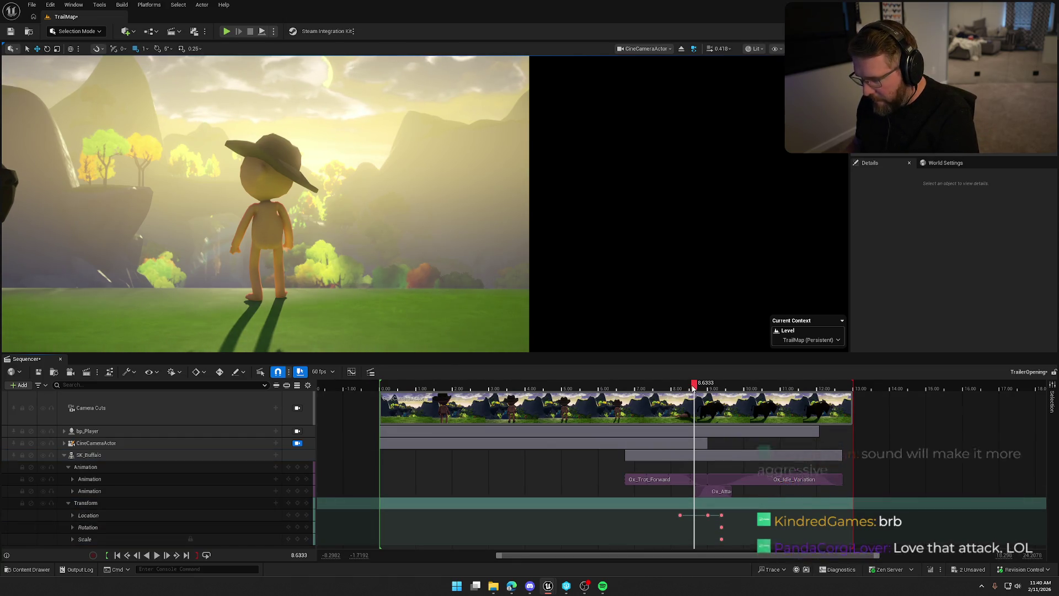
key("Left")
left_click_drag(680, 515, 696, 515)
key("Left")
mouse_move(669, 392)
left_mouse_down()
mouse_move(721, 392)
mouse_move(413, 392)
left_mouse_up()
left_click(419, 410)
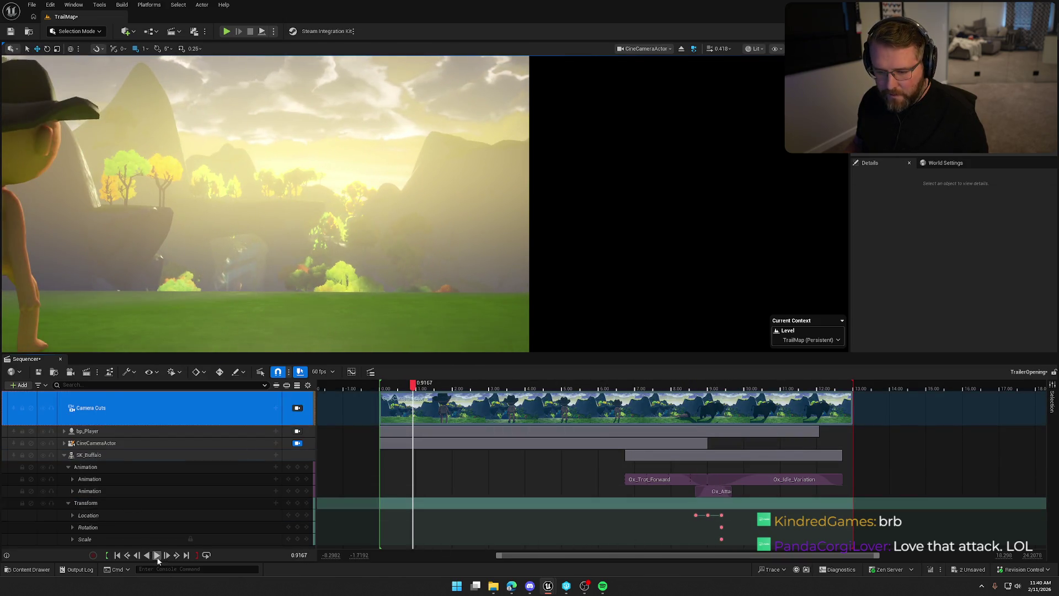
Extend Ox_Idle_Variation to the sequence end and play the shot through to preview
left_click(157, 557)
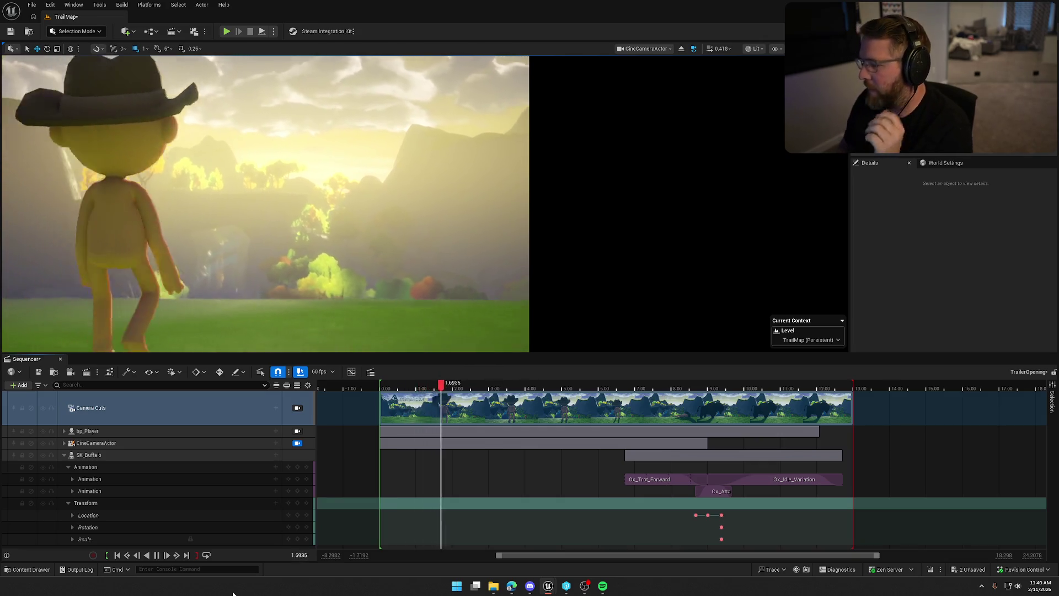
left_click(161, 555)
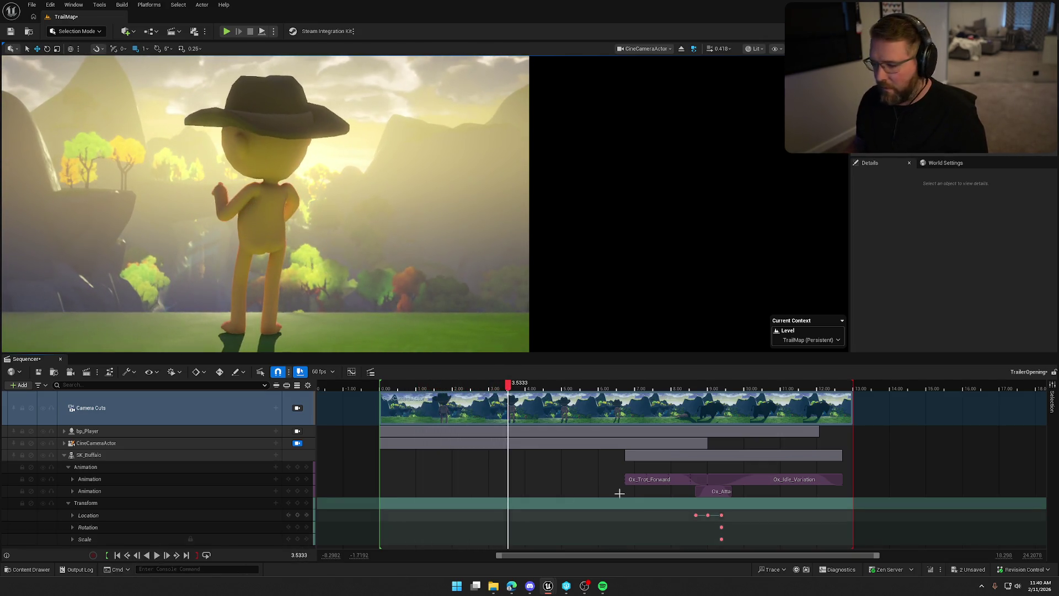
left_click_drag(842, 479, 850, 479)
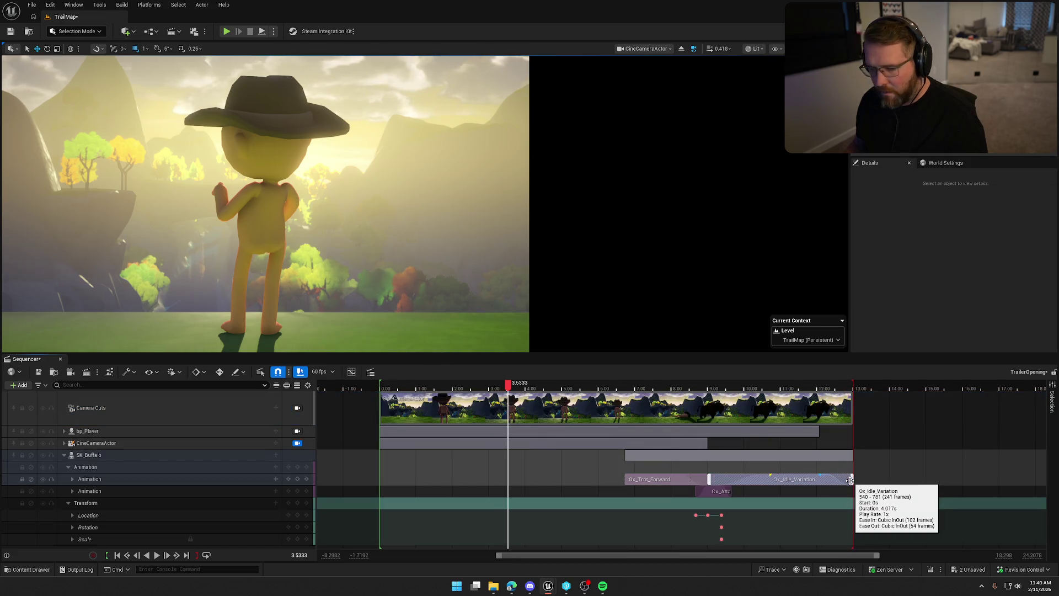
left_click(138, 408)
left_click(157, 555)
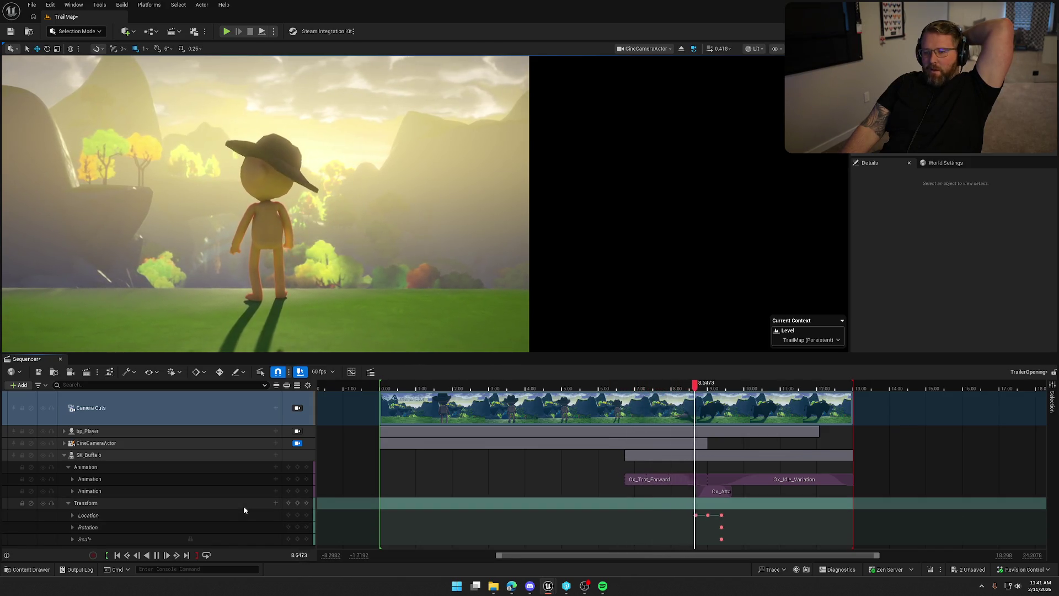
left_click(156, 555)
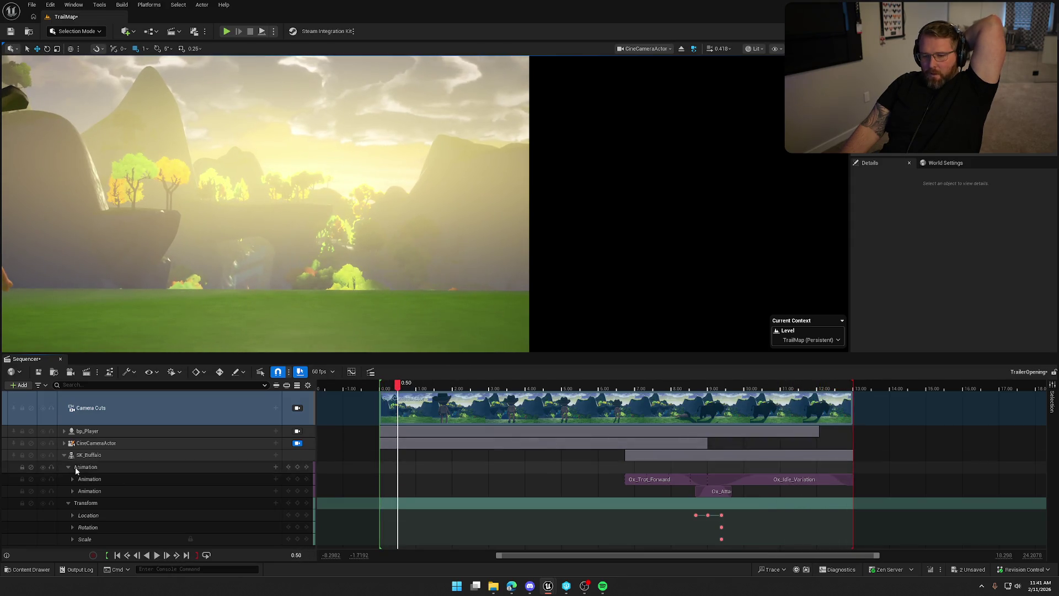
Switch to bp_Player's tracks, pull the Yawn clip's start earlier and play from the start
left_click(64, 454)
left_click(64, 430)
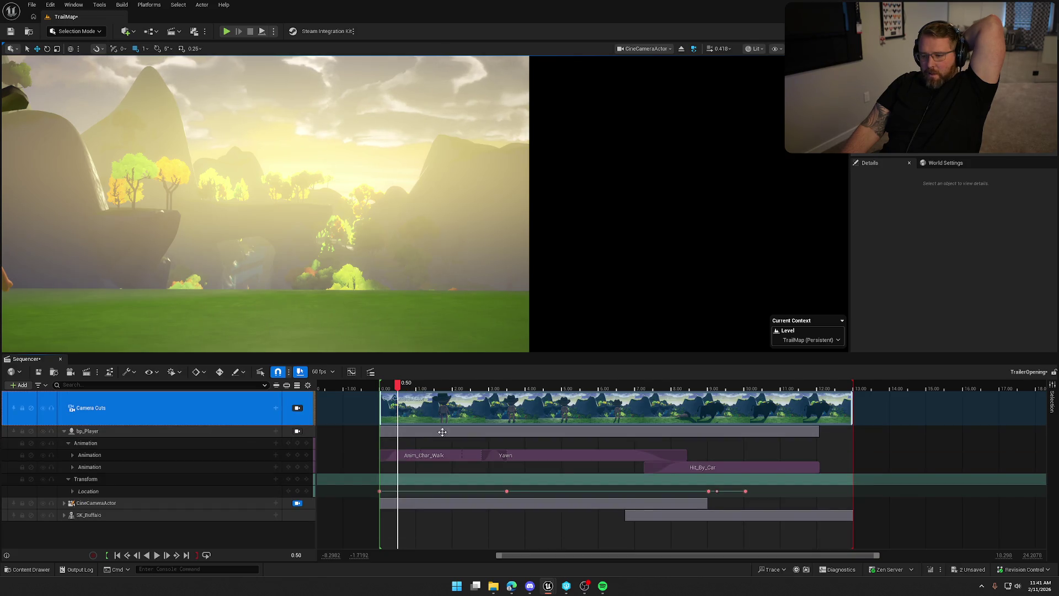
left_click(427, 388)
mouse_move(429, 389)
left_mouse_down()
mouse_move(524, 405)
mouse_move(452, 418)
left_mouse_up()
left_click_drag(491, 451, 461, 455)
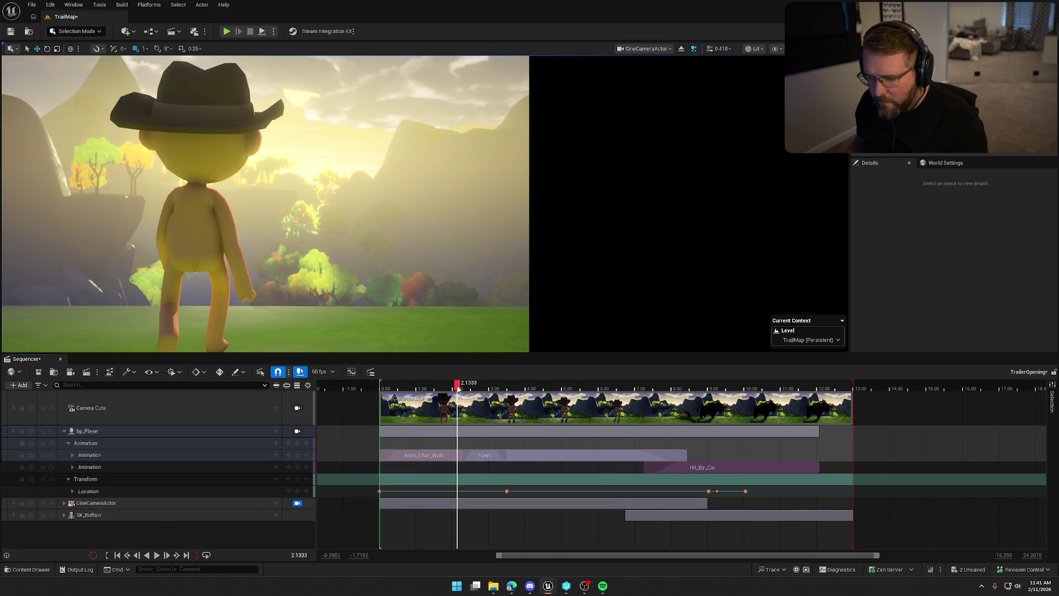
left_click_drag(458, 388, 381, 388)
left_click(157, 554)
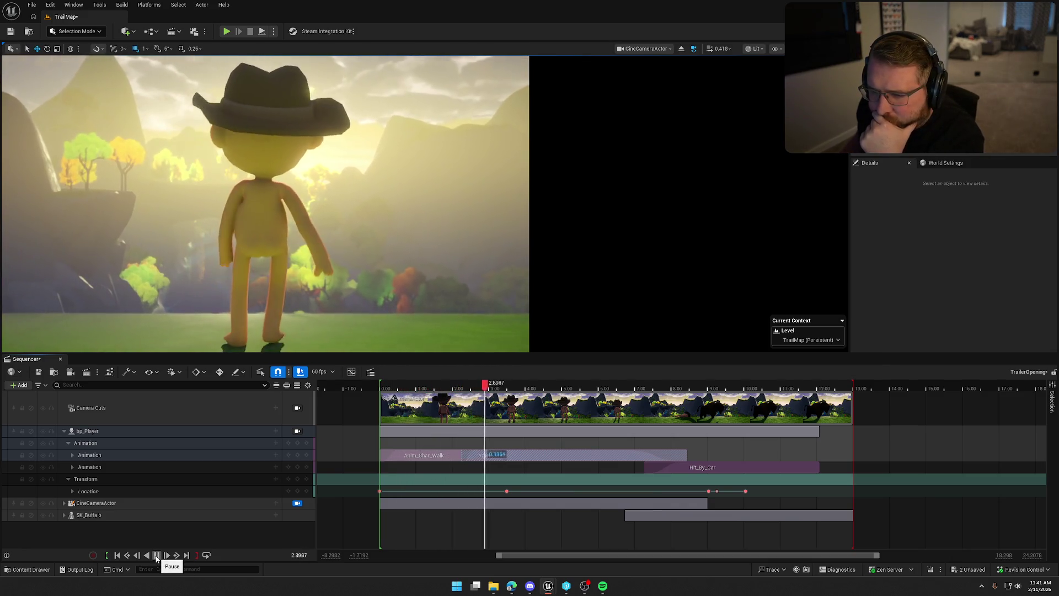
left_click(157, 555)
Move the Yawn clip's start later after Anim_Char_Walk and replay to check the timing
left_click_drag(464, 455, 484, 455)
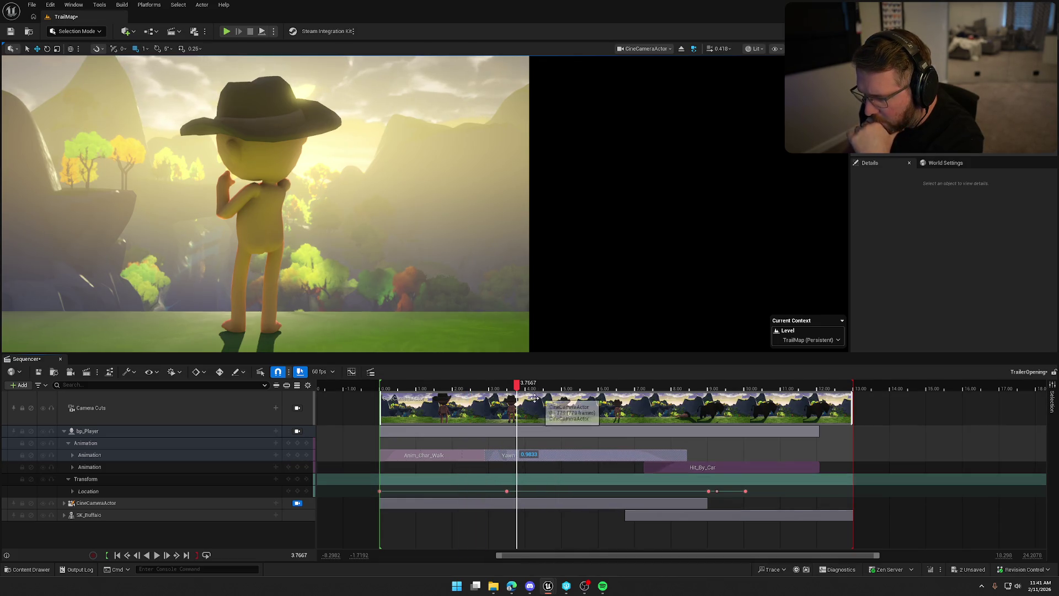
left_click_drag(517, 382, 441, 382)
left_click_drag(507, 455, 518, 454)
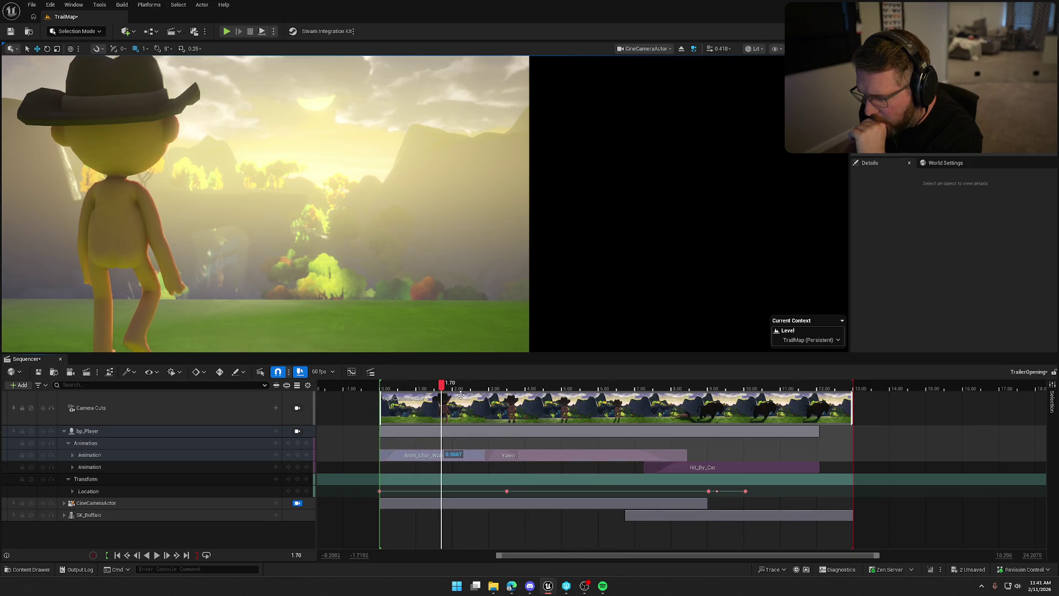
left_click(158, 555)
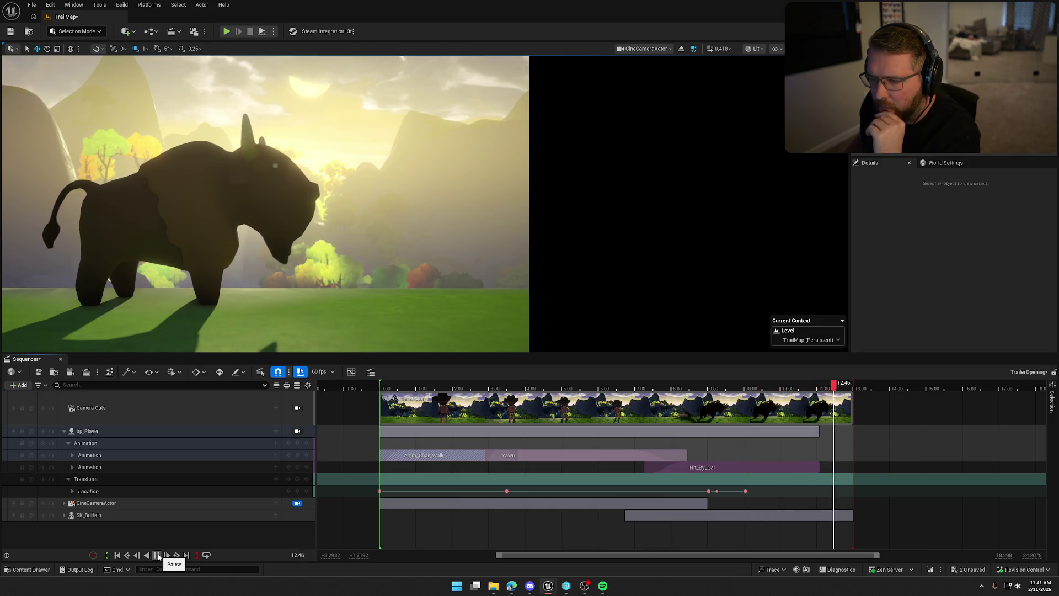
left_click(157, 554)
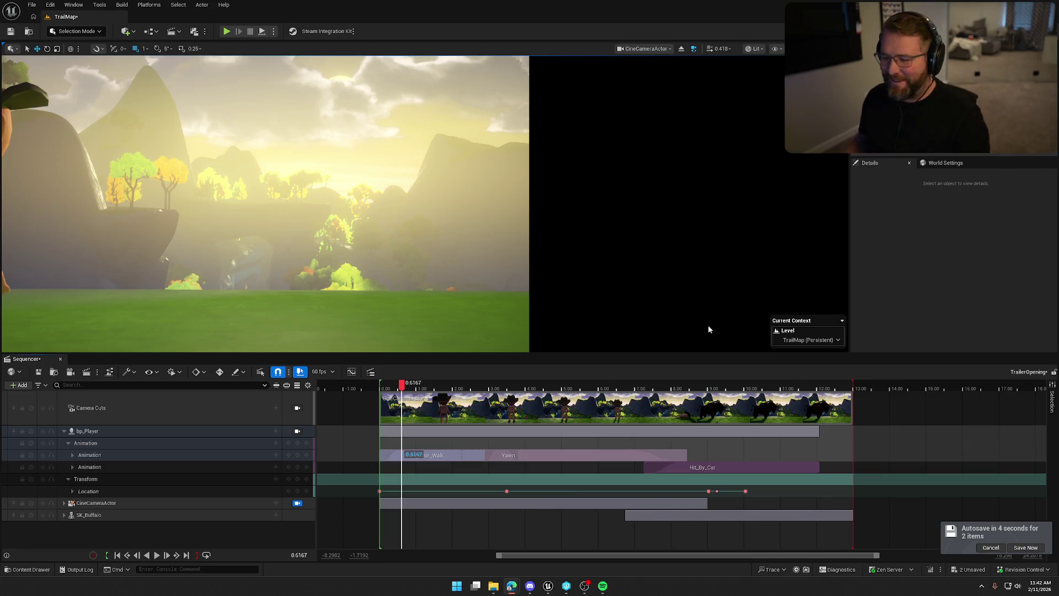
mouse_move(401, 387)
left_mouse_down()
mouse_move(846, 388)
mouse_move(800, 388)
mouse_move(703, 425)
mouse_move(379, 453)
left_mouse_up()
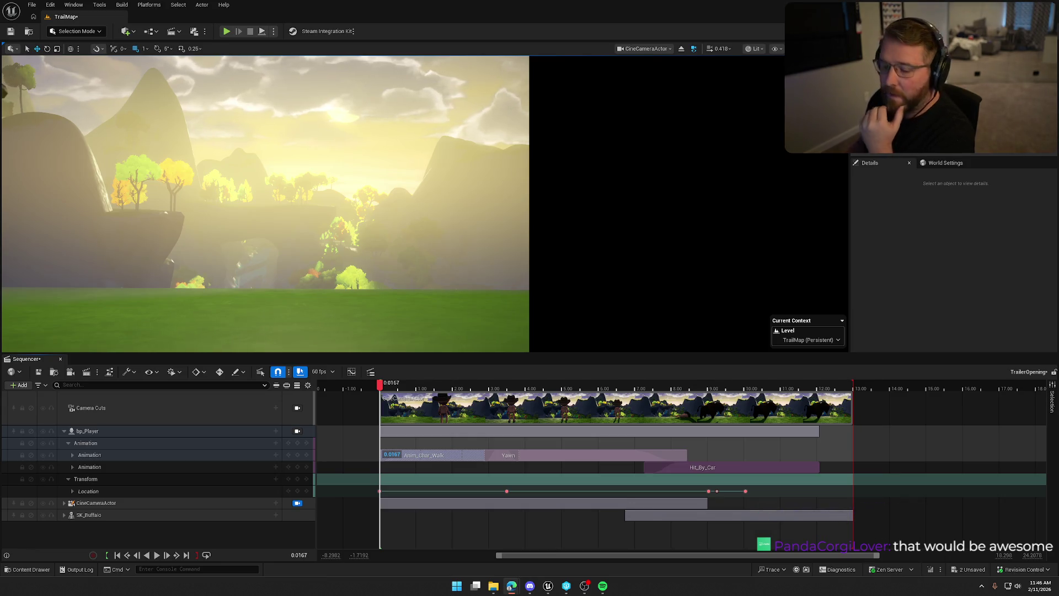
Select the CineCameraActor track in the Sequencer outliner
left_click(74, 503)
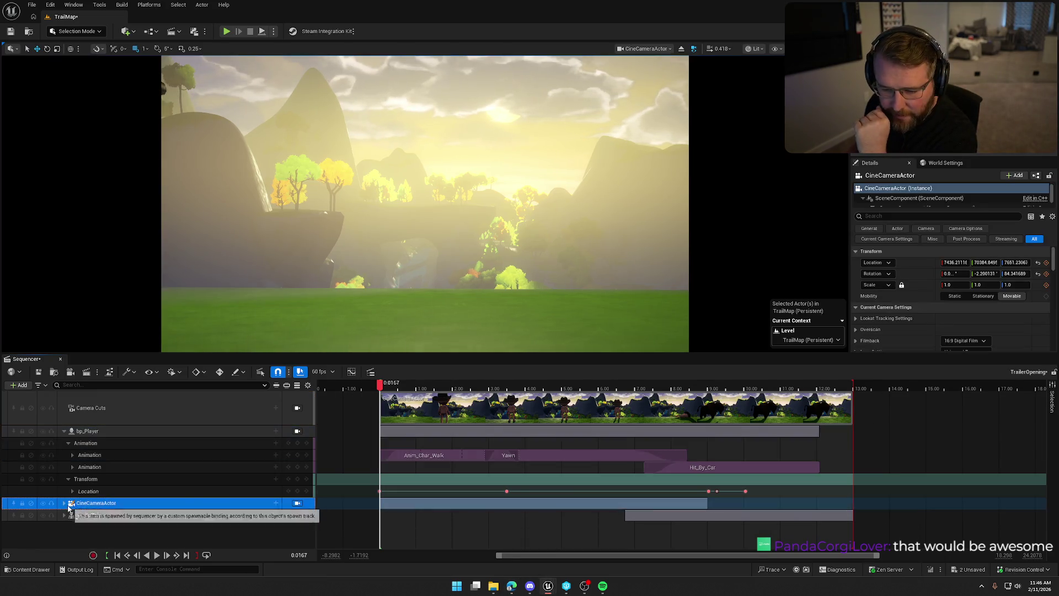
Expand the CineCameraActor's component tracks and browse its add-track list, clearing a 'fade' search
left_click(64, 503)
scroll(82, 513, "down", 3)
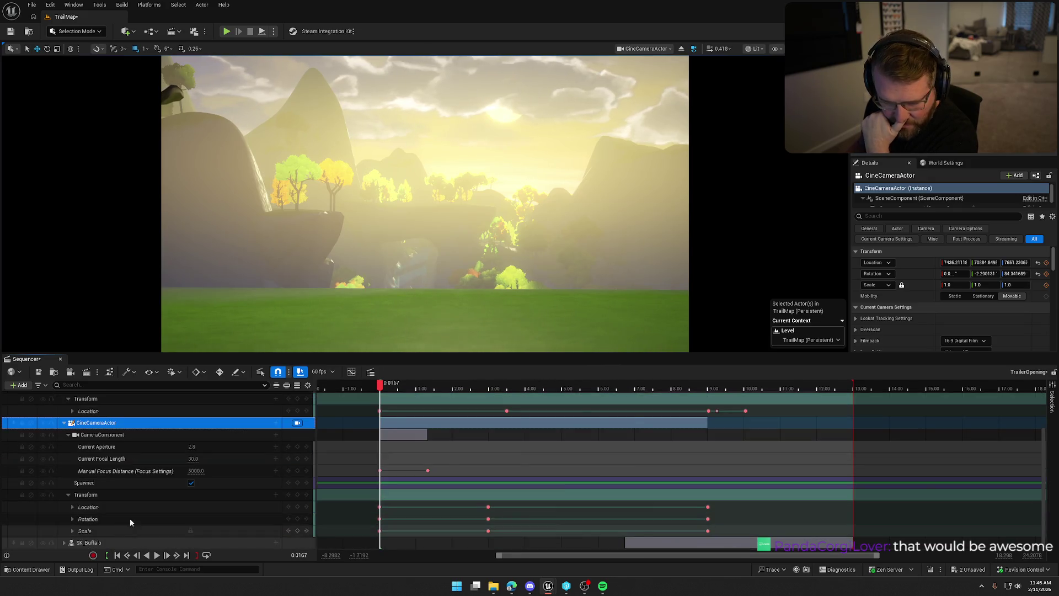
left_click(276, 434)
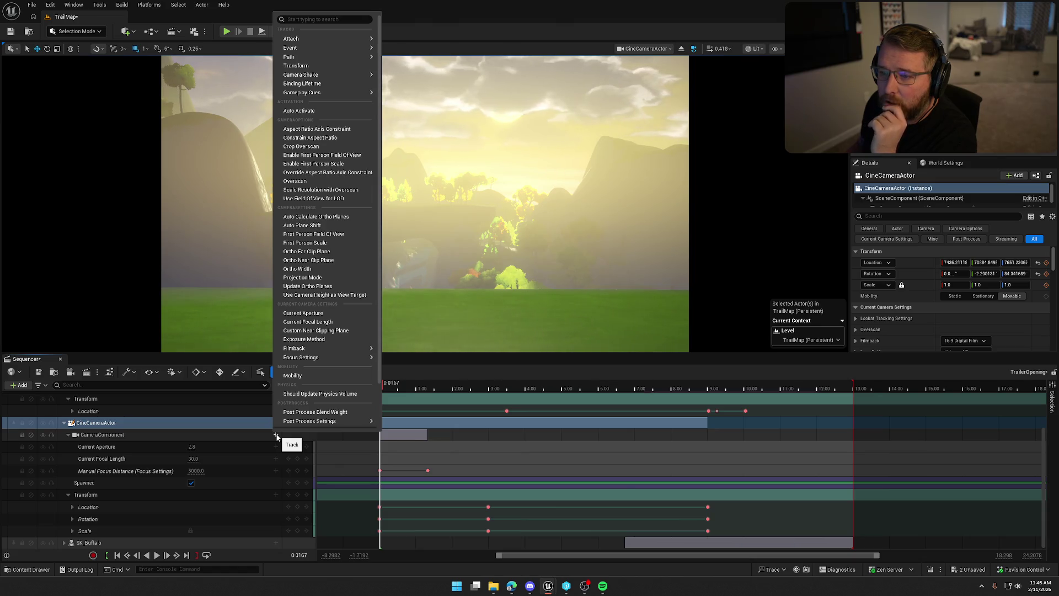
type("fade")
key("Escape")
key("BackSpace")
key("BackSpace")
key("BackSpace")
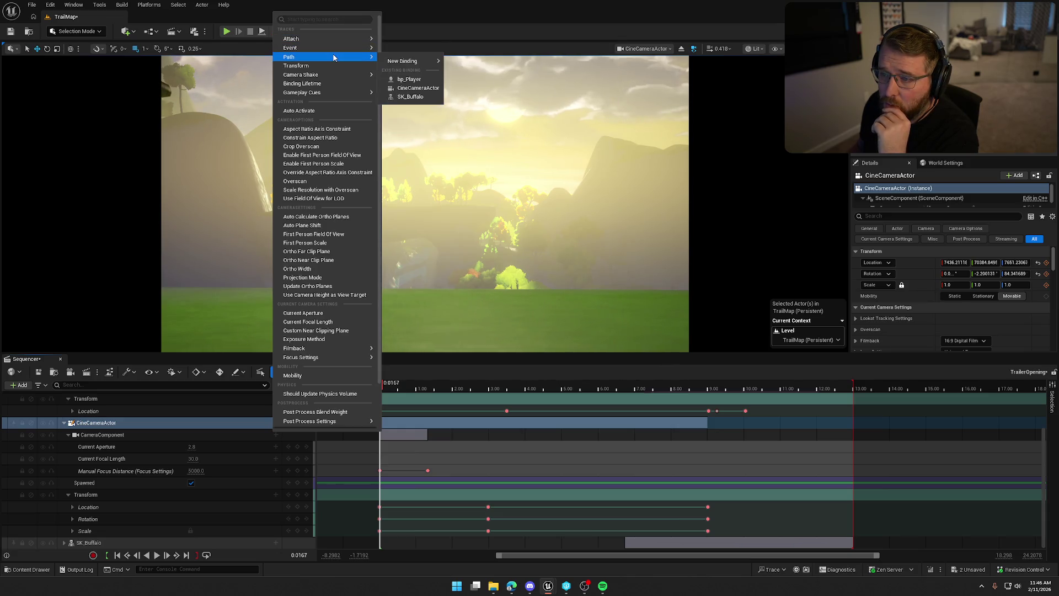
Search 'exp' in Post Process Settings and add an Exposure Compensation track
mouse_move(334, 93)
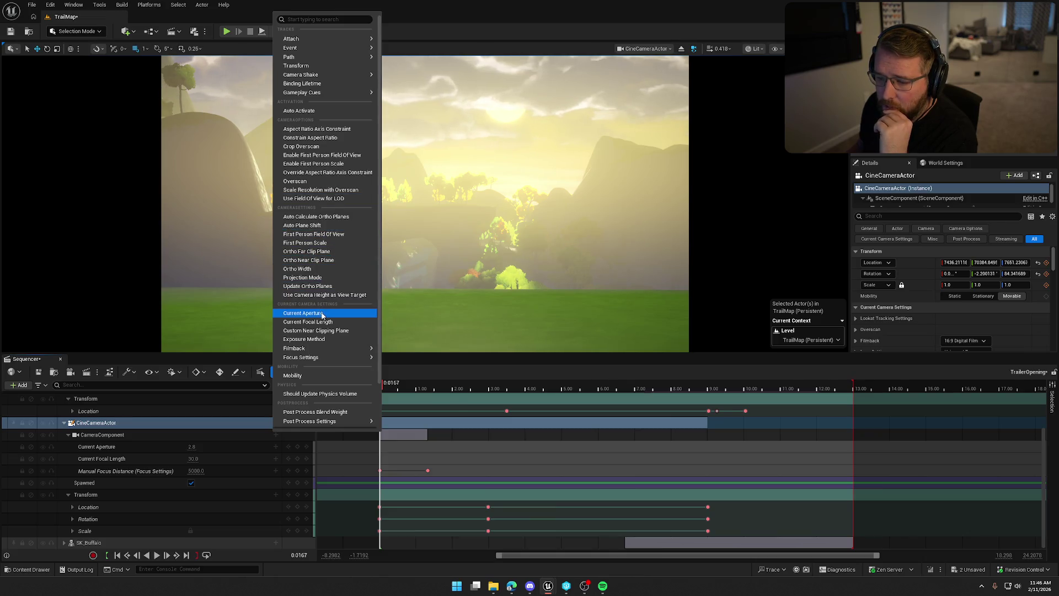
mouse_move(325, 357)
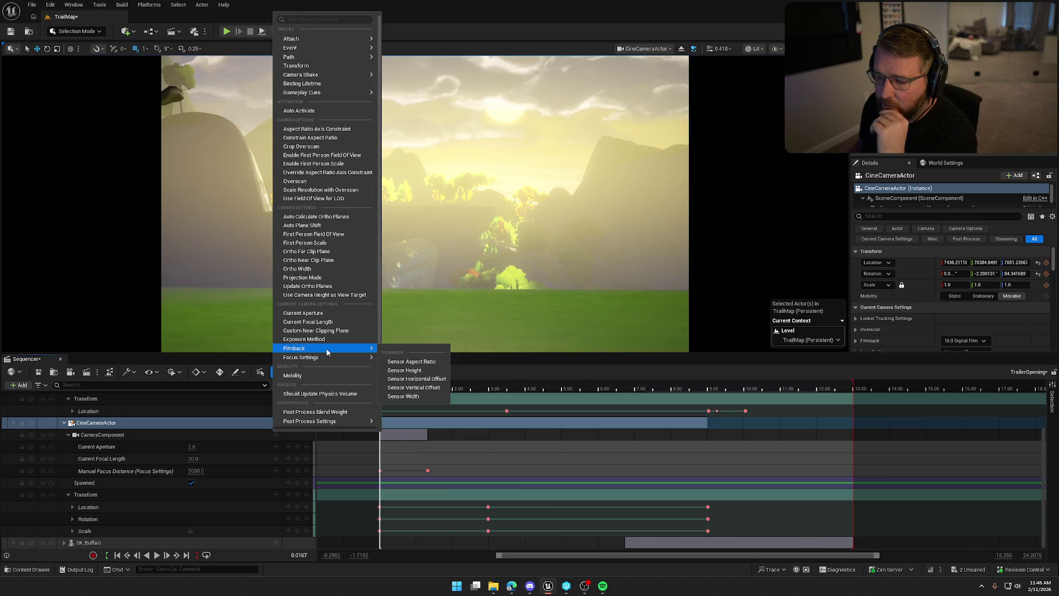
mouse_move(338, 422)
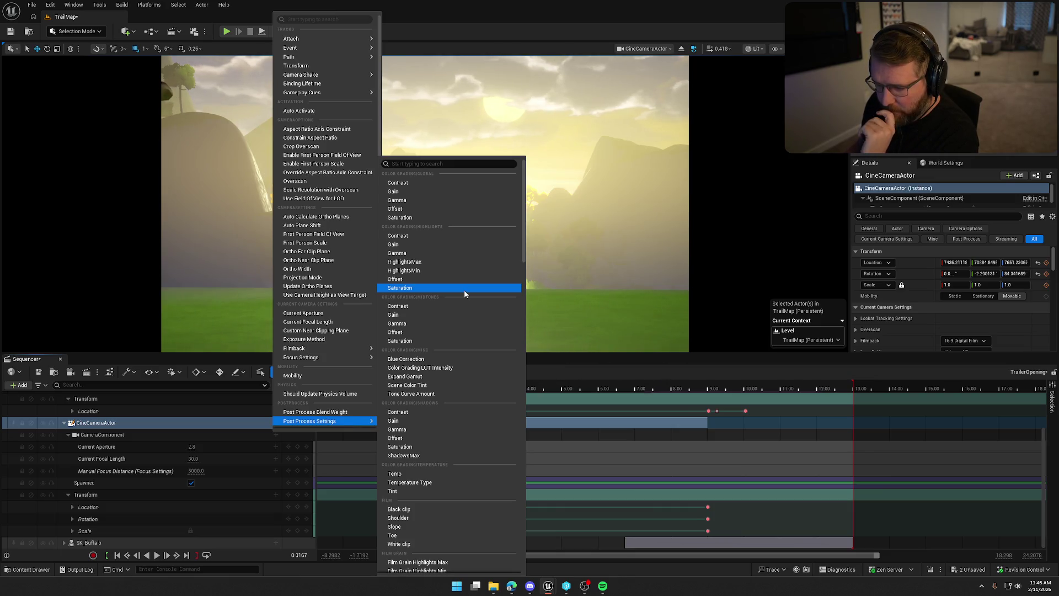
scroll(465, 294, "down", 3)
scroll(465, 289, "up", 3)
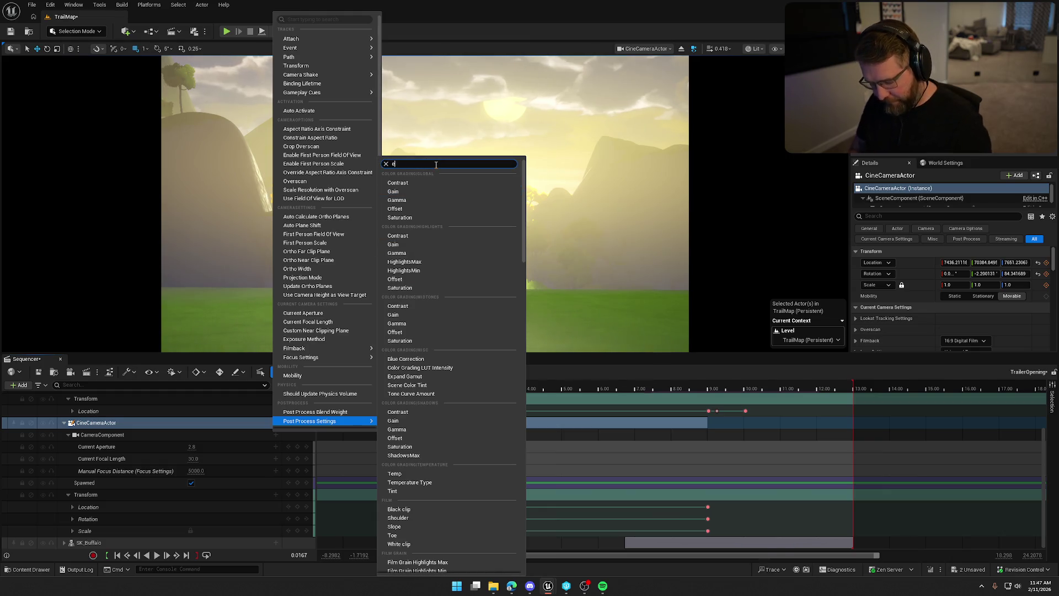
type("exp")
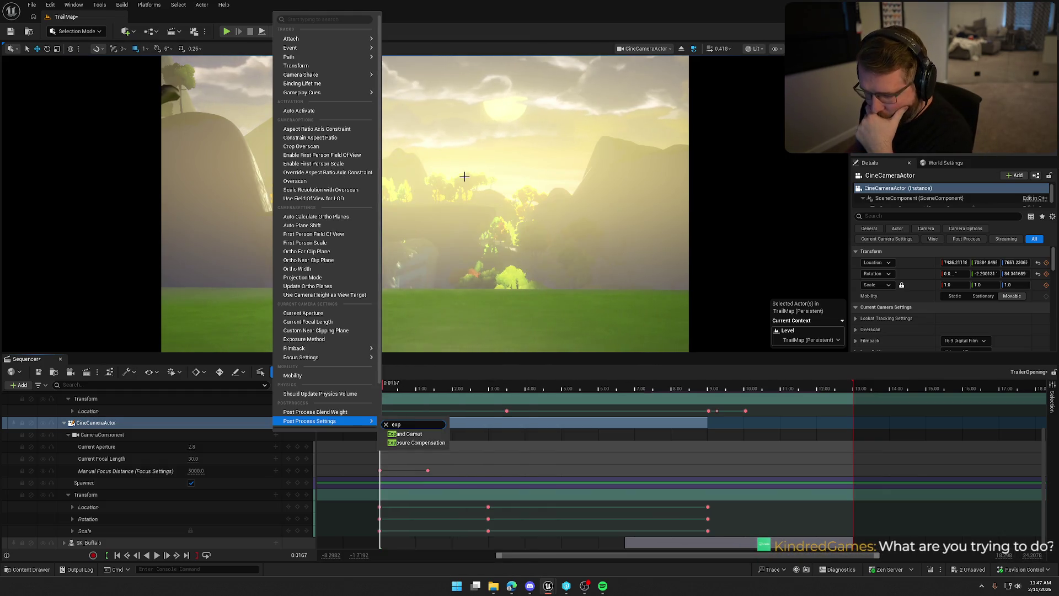
left_click(422, 443)
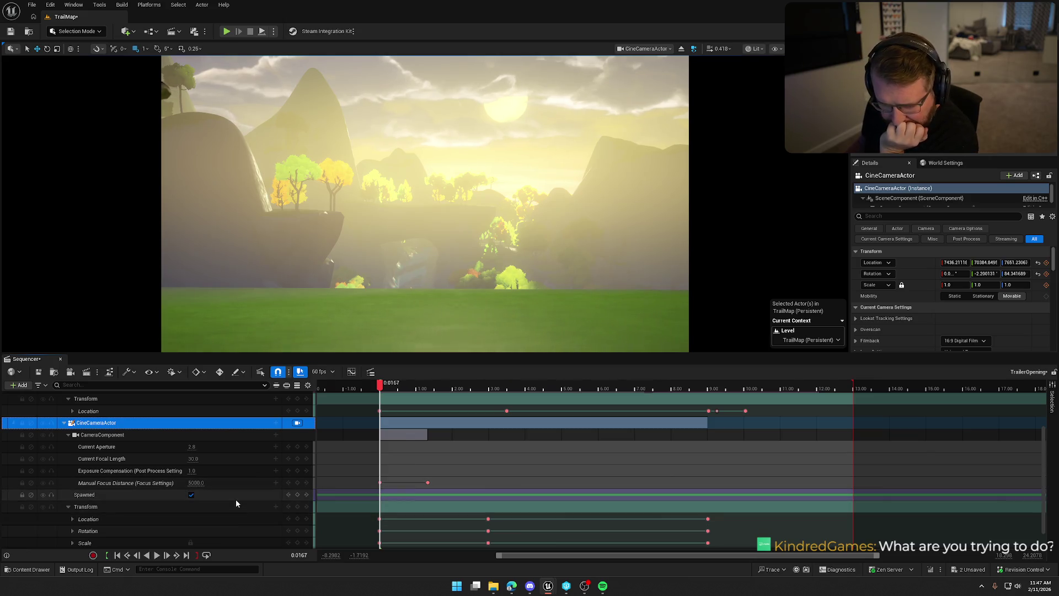
Set Exposure Compensation to -10, then key a brighter exposure about one second in
left_click(192, 470)
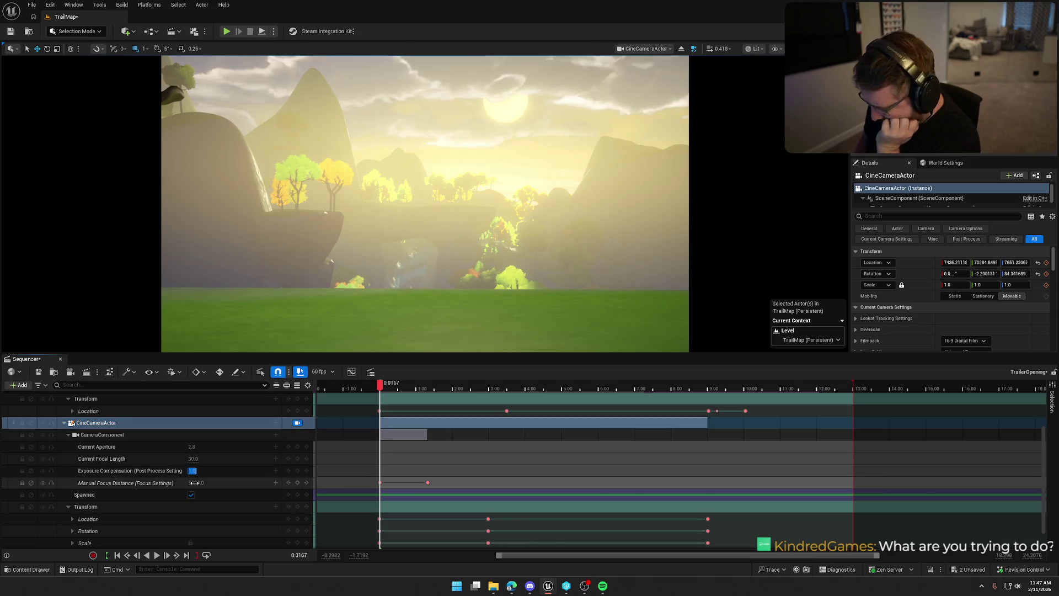
type("-10")
key("Return")
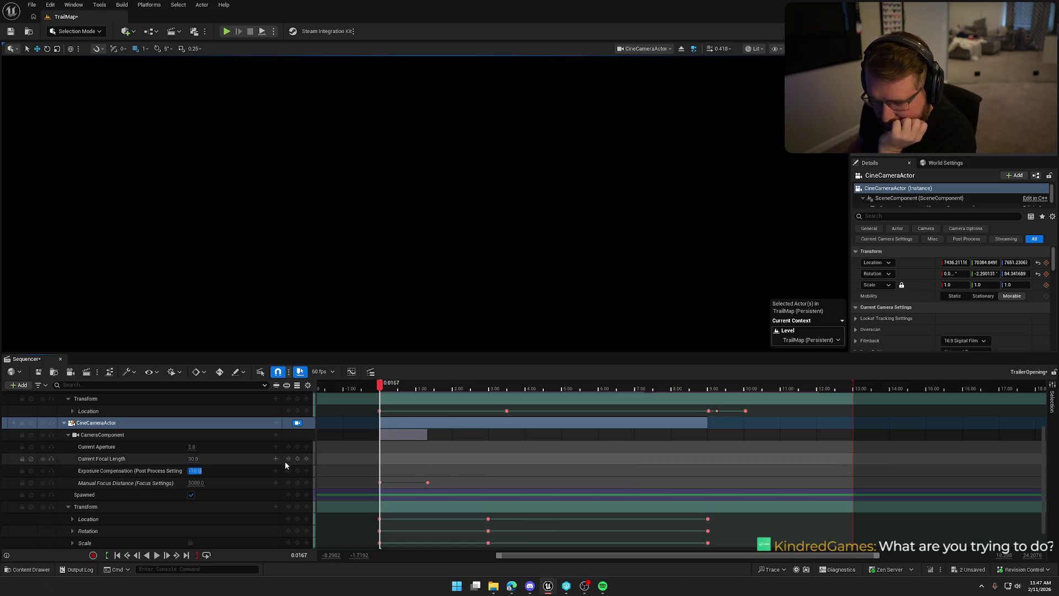
left_click_drag(379, 389, 418, 390)
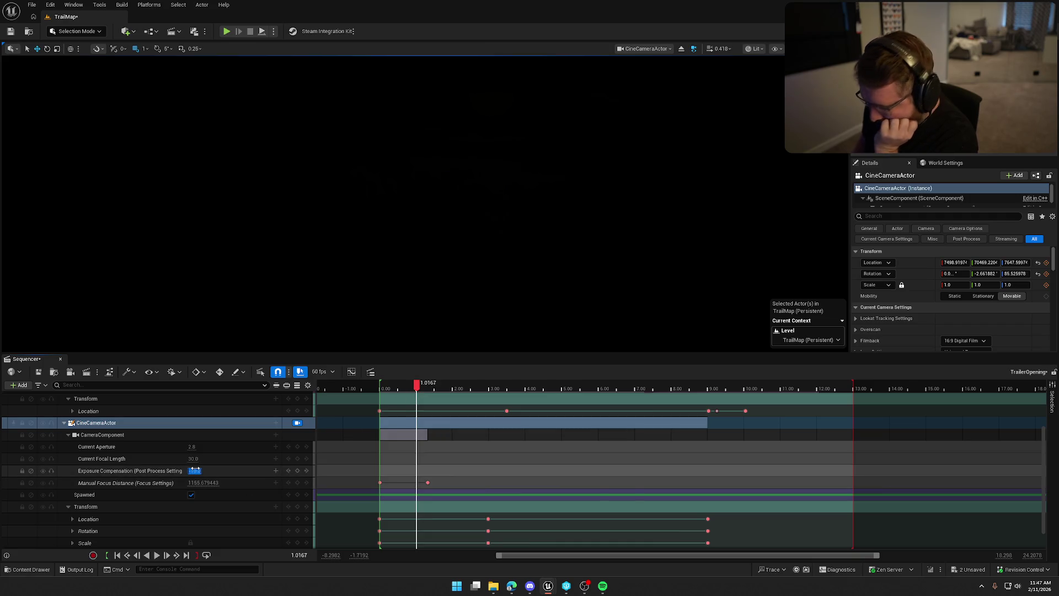
left_click_drag(192, 471, 194, 469)
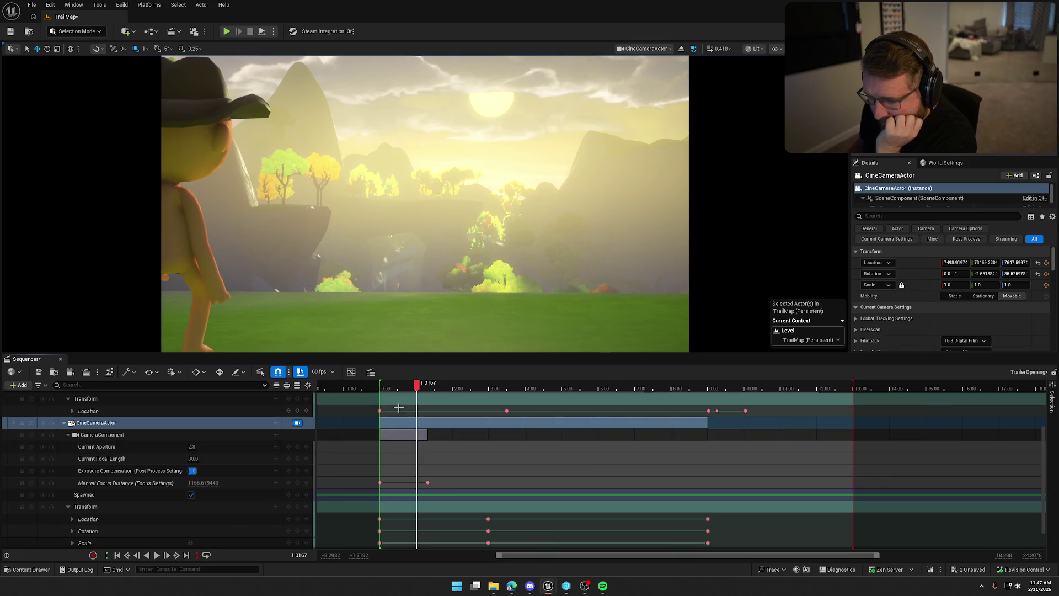
left_click(297, 470)
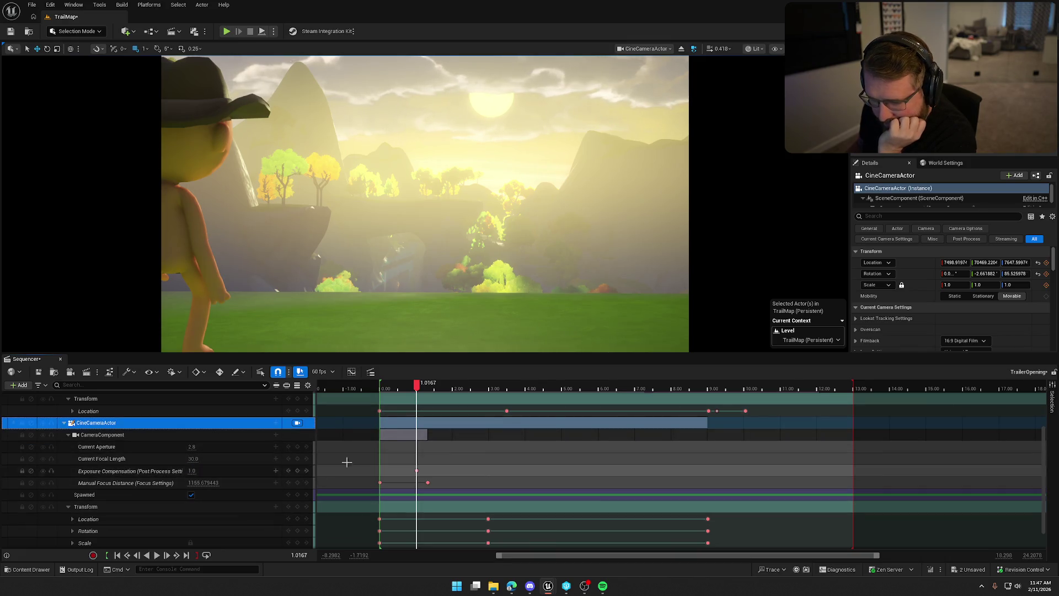
key("j")
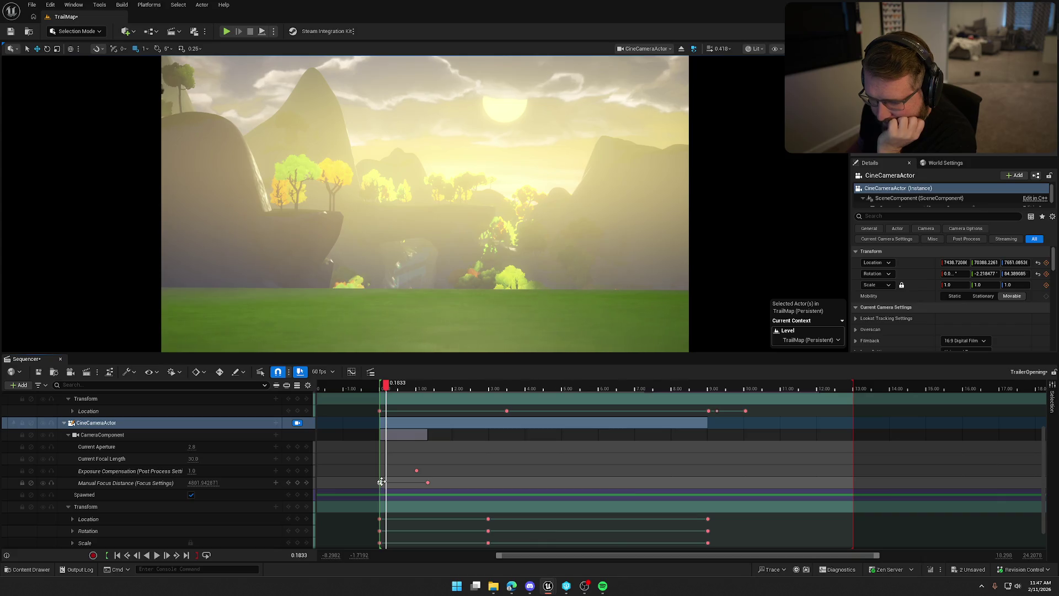
Key Exposure Compensation at -10 on the shot's first frame
left_click(380, 483)
left_click(192, 471)
type("-10")
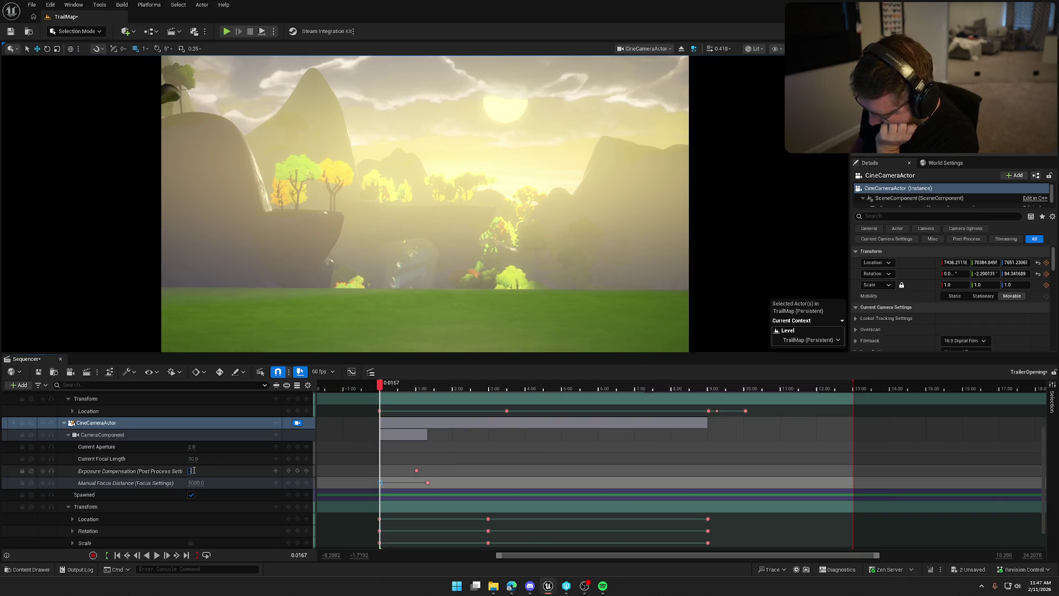
key("Return")
left_click(297, 470)
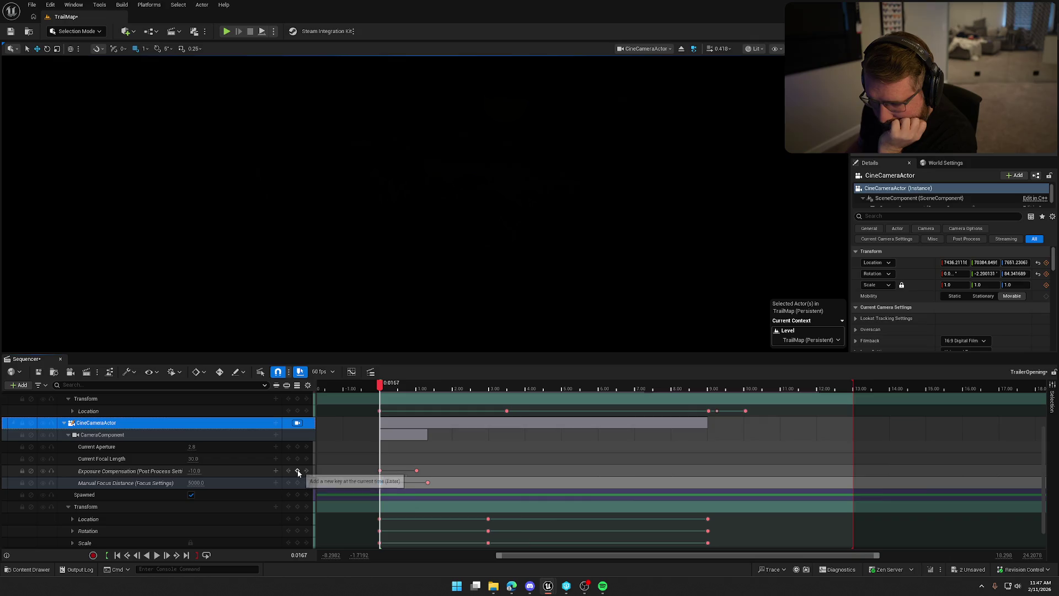
Preview the fade-in, move the later exposure key to about 1.8 s, and return to the start
left_click(157, 555)
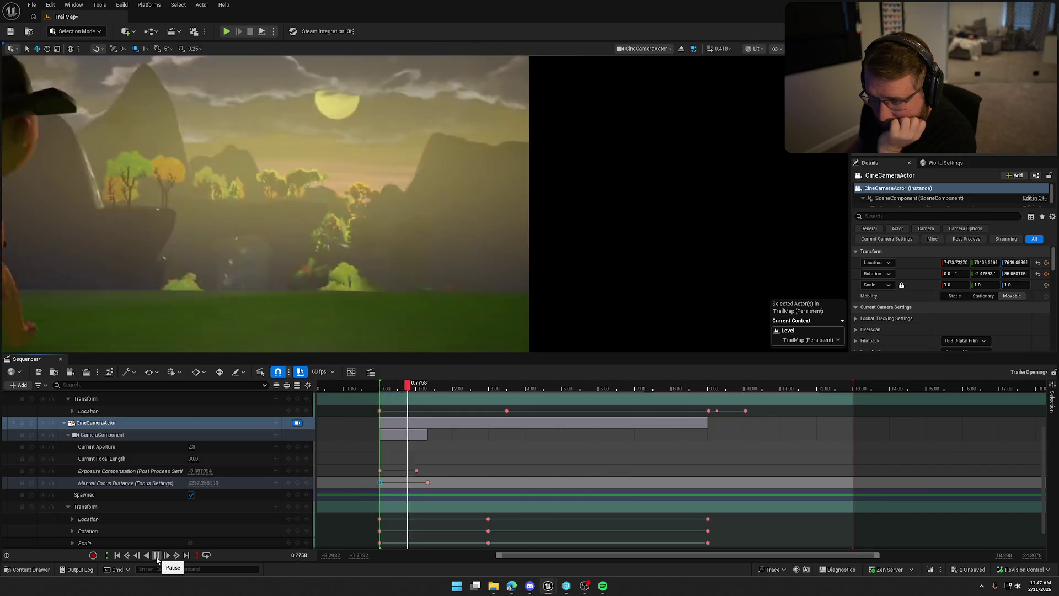
left_click(157, 556)
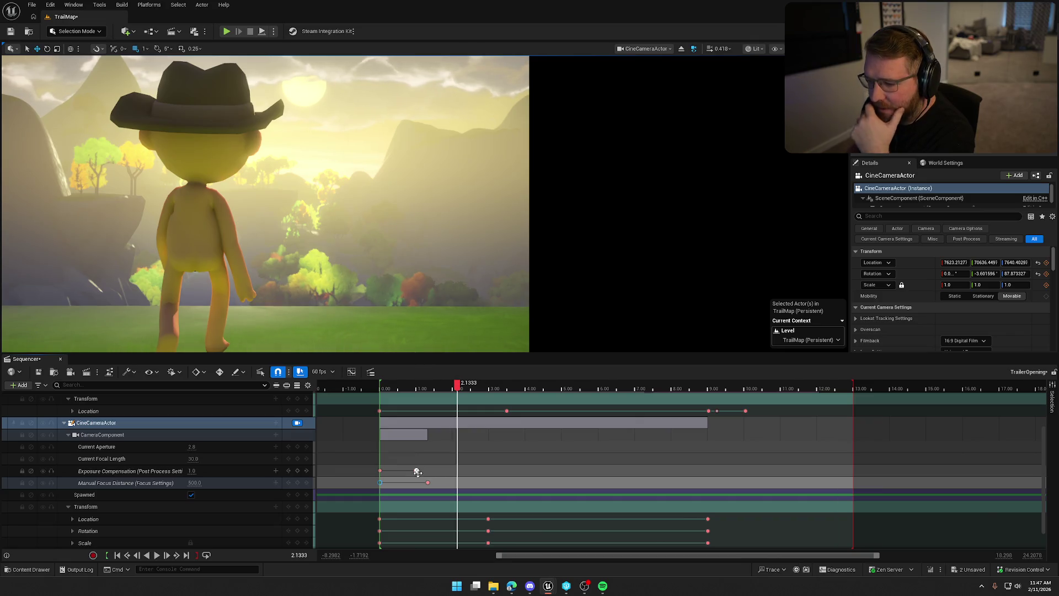
left_click_drag(416, 471, 452, 470)
left_click_drag(451, 389, 382, 391)
left_click(127, 555)
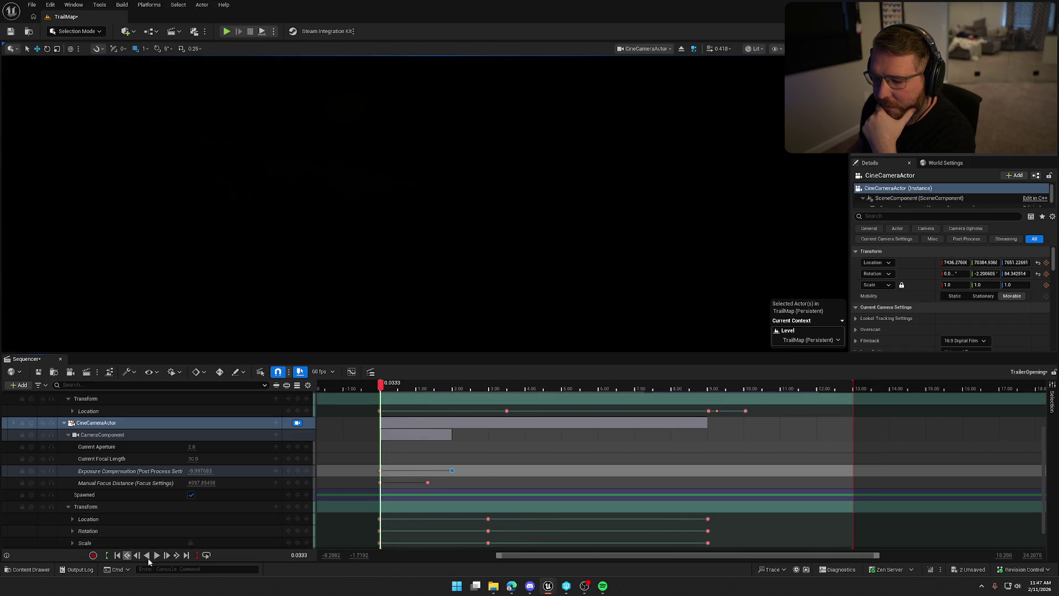
left_click(156, 555)
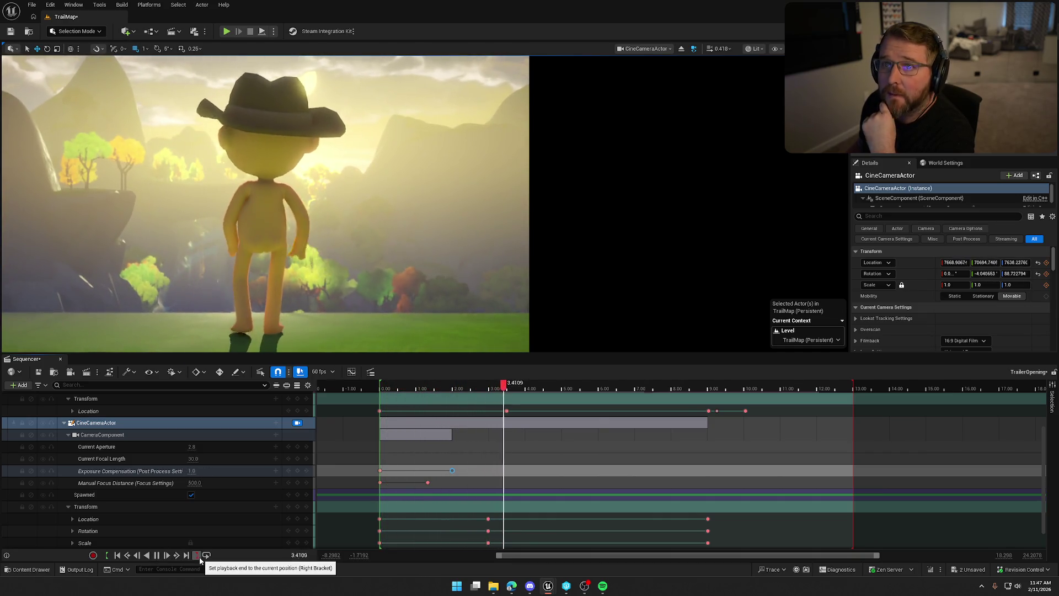
left_click(156, 554)
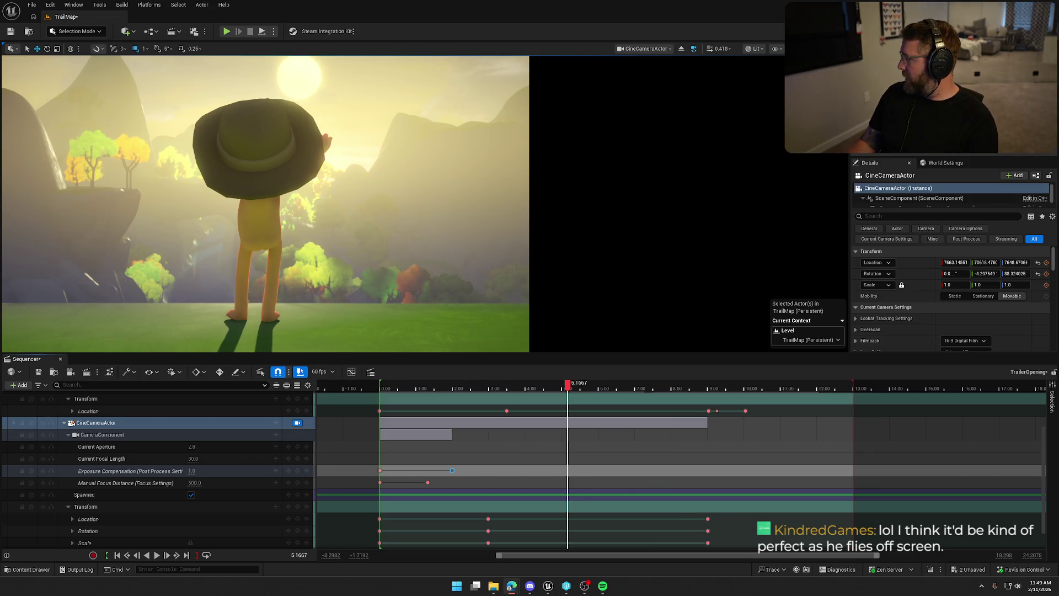
key("super")
Launch Audacity, scrub Unreal's shot to the buffalo head-butt near 9 s, then return to Audacity
type("audacity")
key("Return")
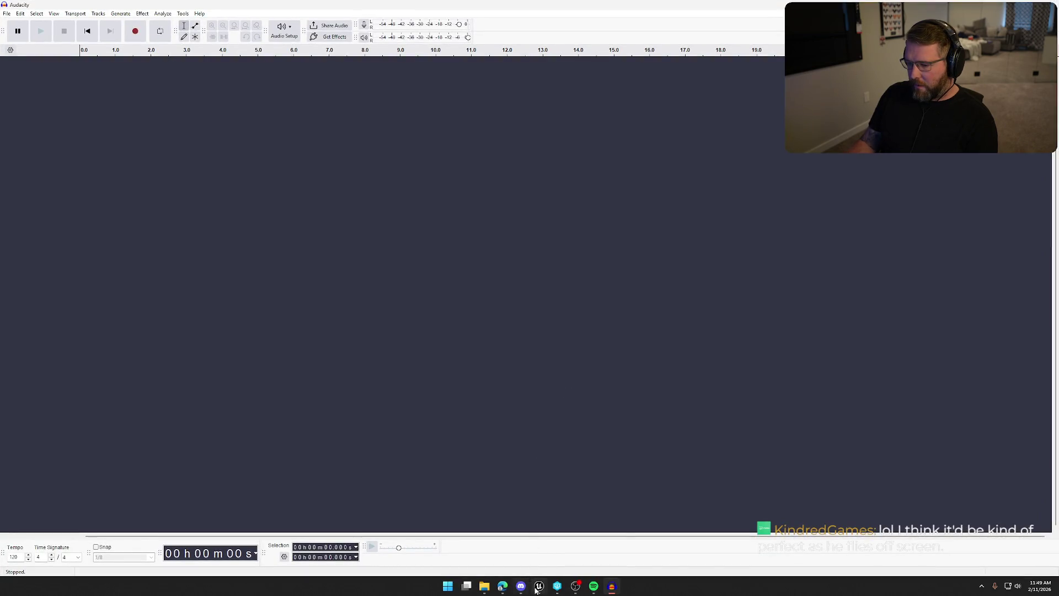
left_click(558, 586)
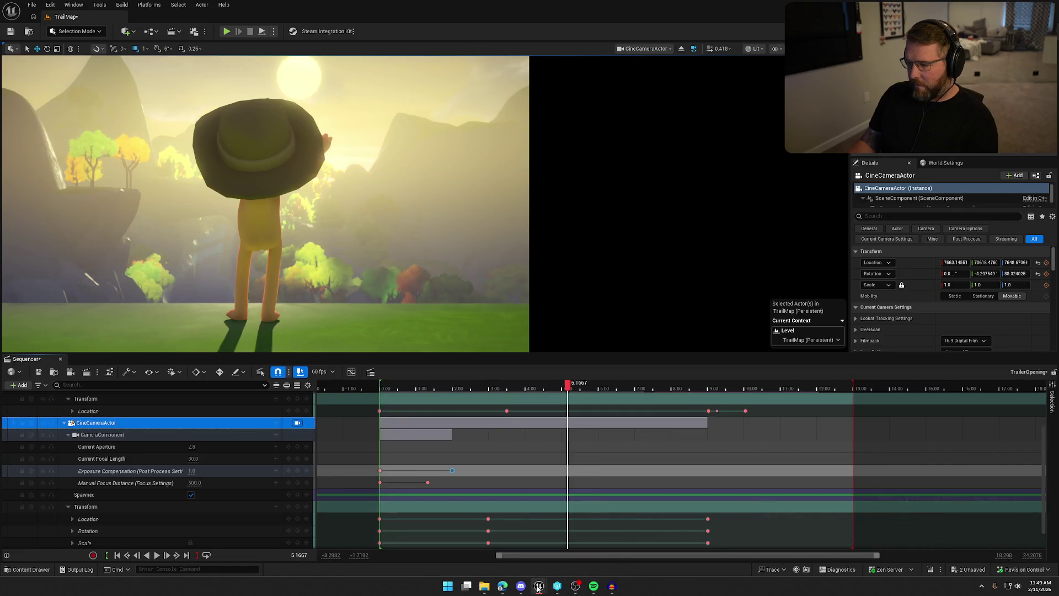
left_click(539, 538)
left_click(261, 373)
left_click_drag(568, 386, 710, 389)
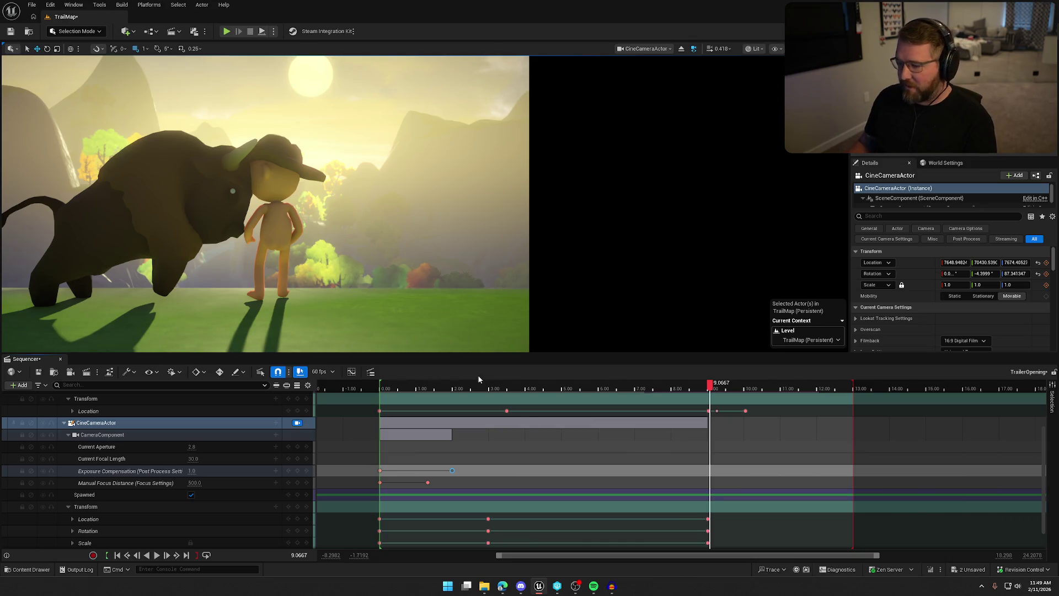
left_click(616, 589)
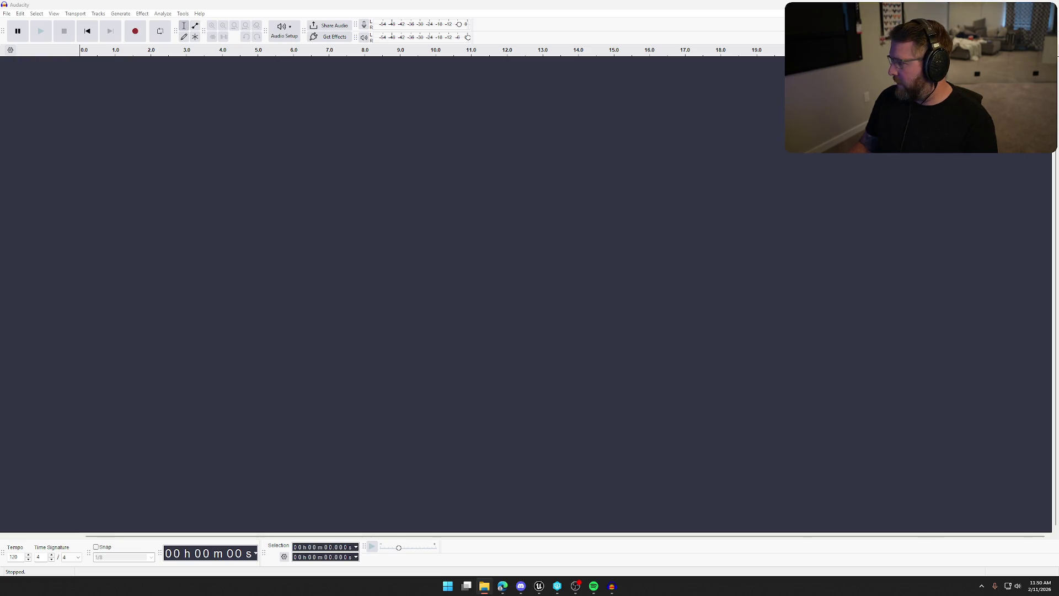
Import MorningMusic as a new track and listen to its start and around 51 seconds
mouse_move(529, 11)
left_mouse_down()
mouse_move(504, 237)
mouse_move(528, 241)
left_mouse_up()
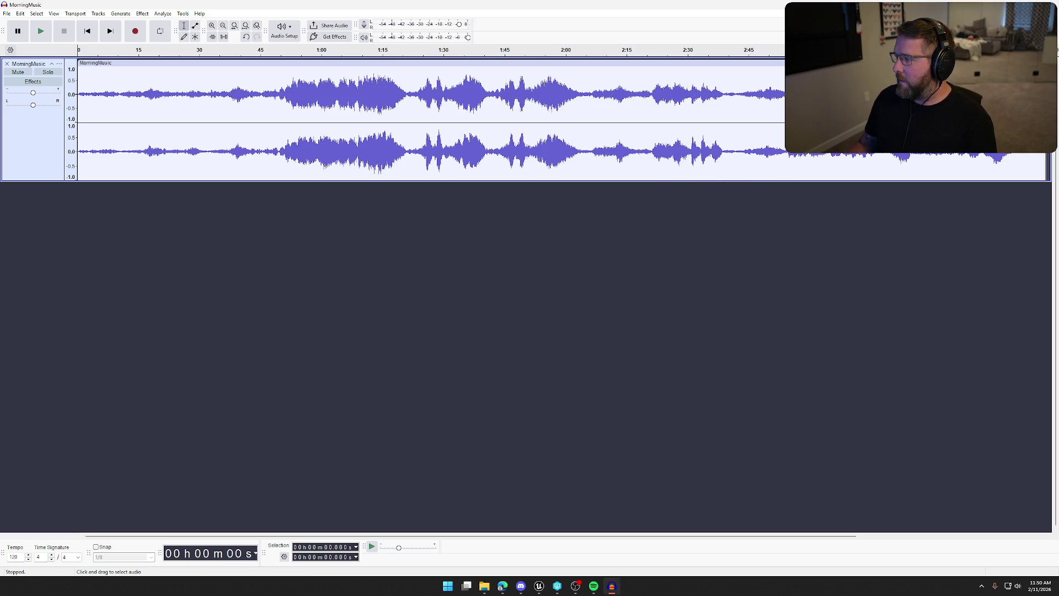
scroll(551, 121, "right", 10)
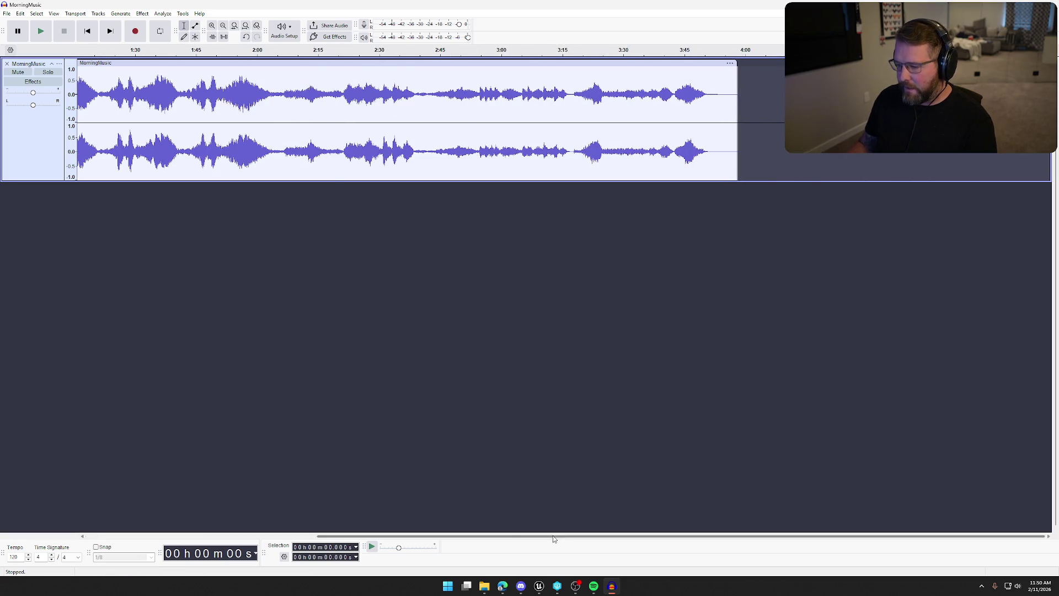
left_click_drag(465, 536, 224, 530)
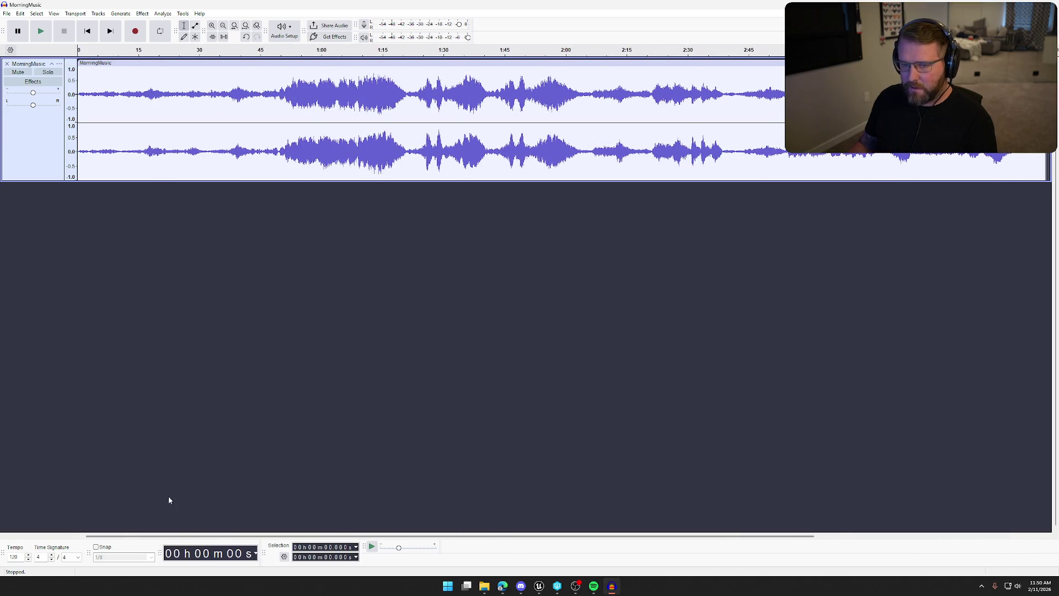
key("space")
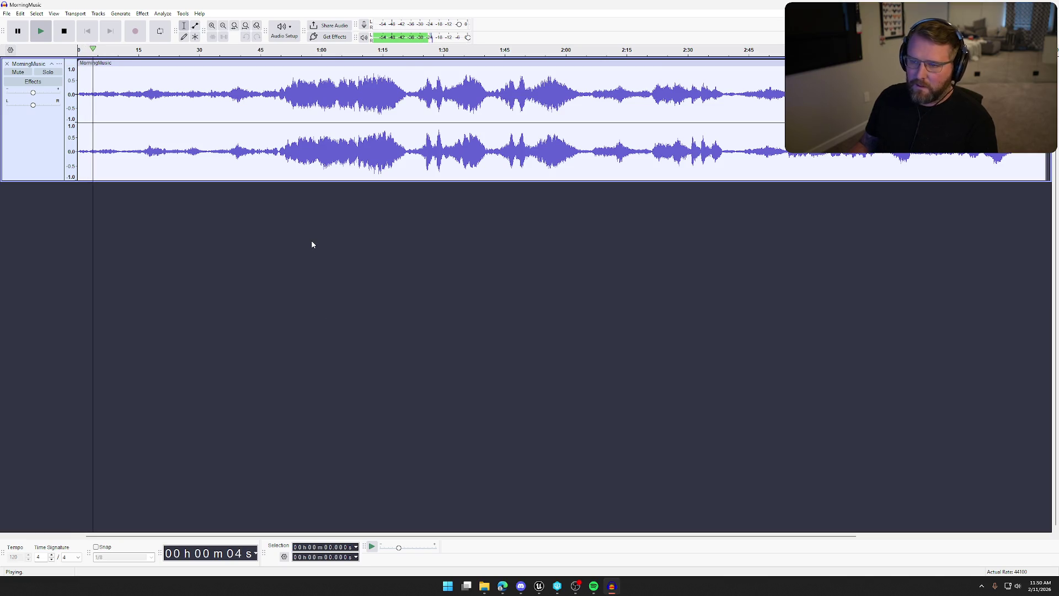
key("space")
left_click(286, 154)
key("space")
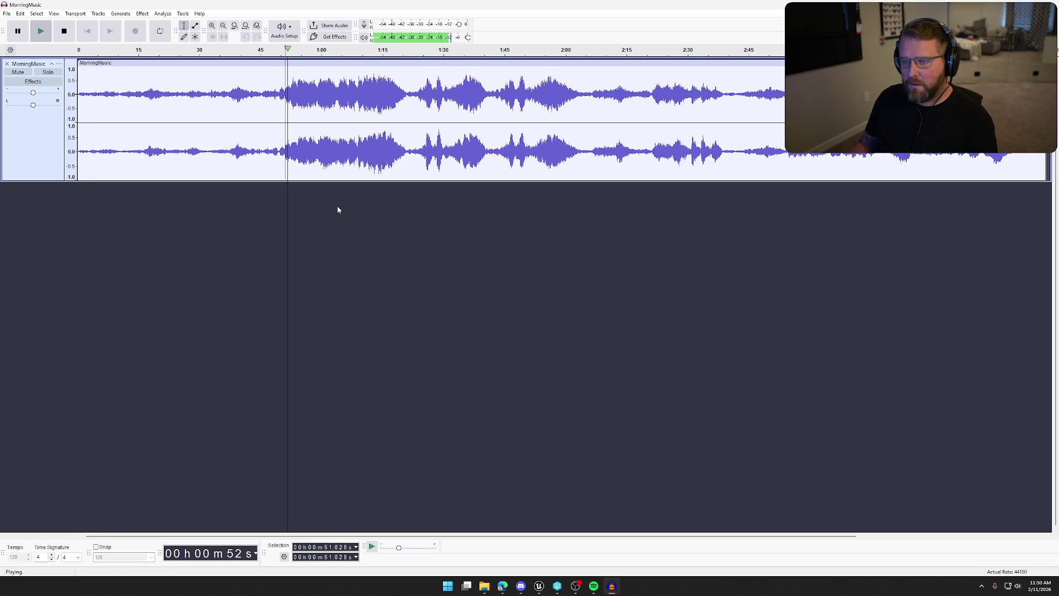
key("space")
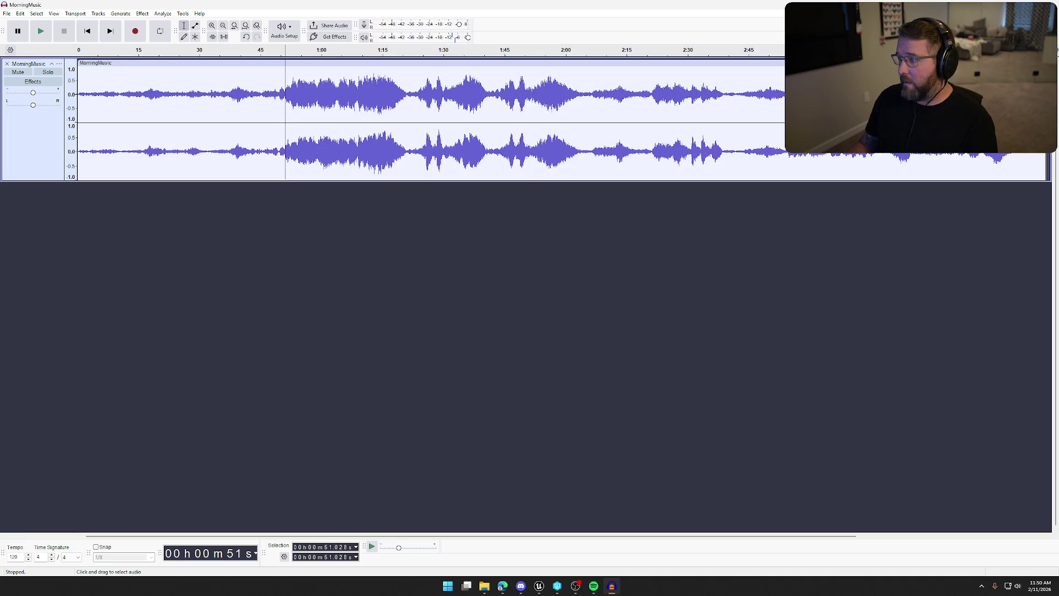
Delete the music from about 31 s to the end and play the trimmed clip
mouse_move(1043, 127)
left_mouse_down()
mouse_move(772, 113)
mouse_move(248, 116)
mouse_move(198, 120)
mouse_move(192, 132)
left_mouse_up()
key("Delete")
scroll(191, 133, "up", 2)
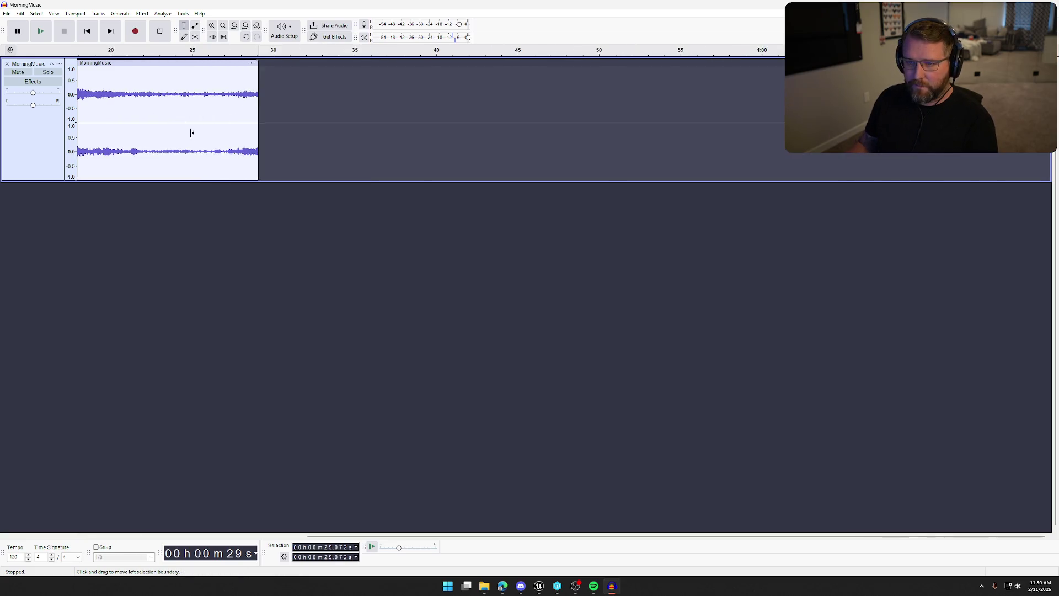
scroll(194, 137, "up", 2)
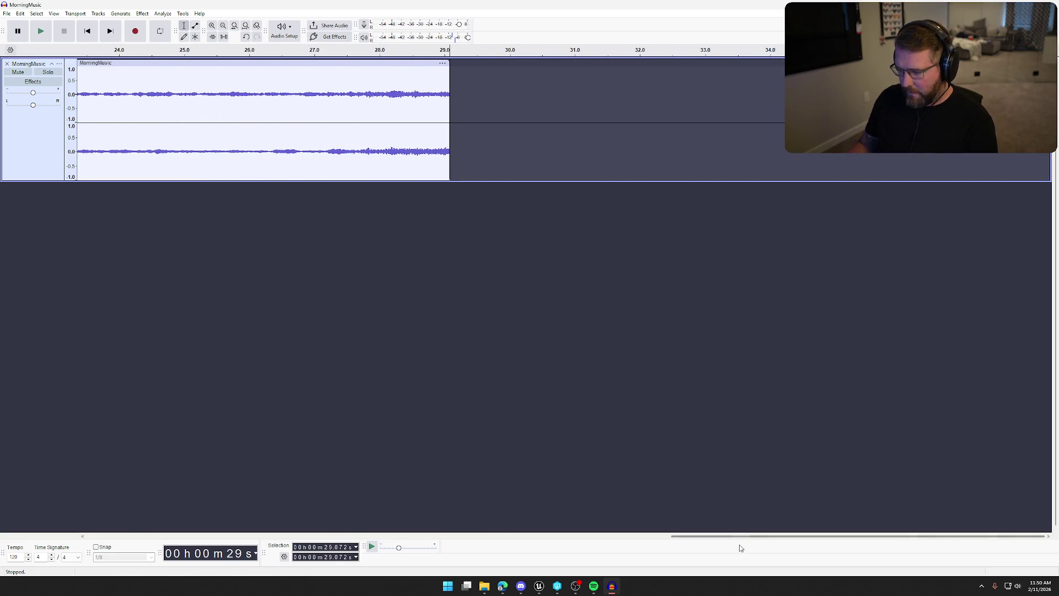
mouse_move(740, 537)
left_mouse_down()
mouse_move(371, 543)
mouse_move(248, 527)
mouse_move(148, 531)
left_mouse_up()
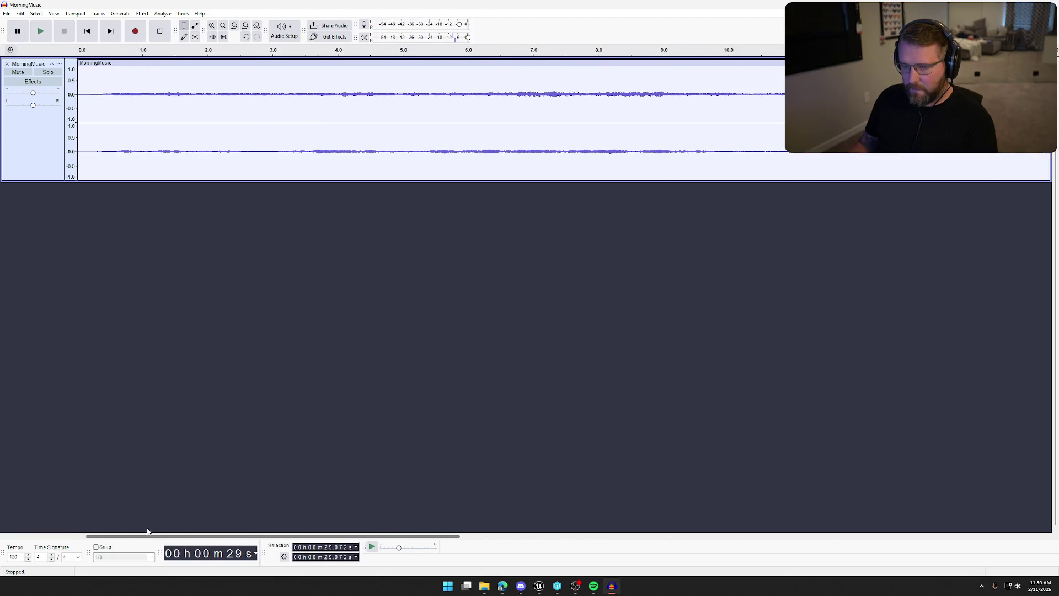
key("End")
key("space")
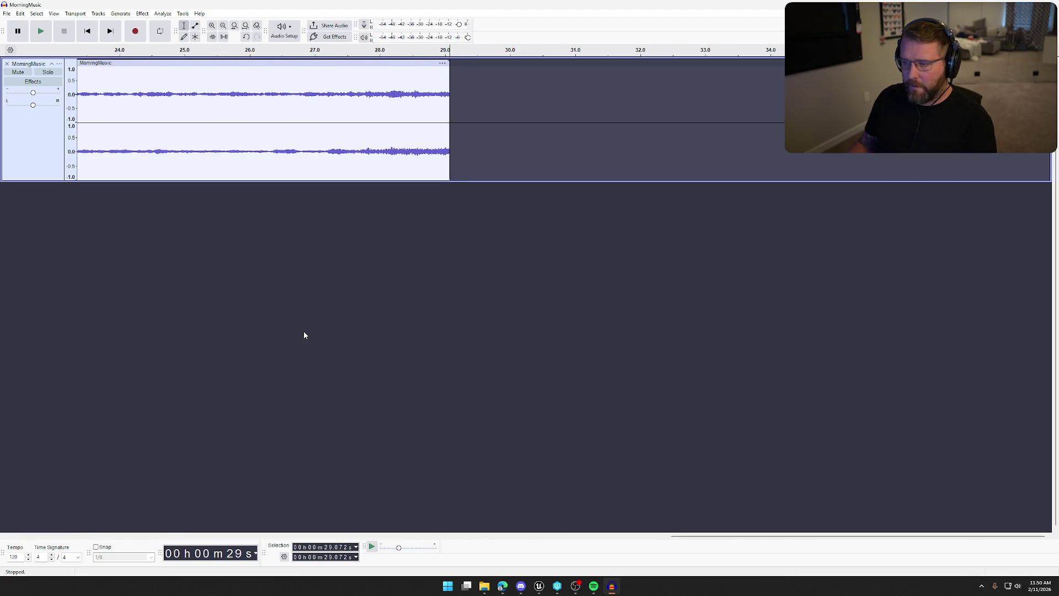
key("Home")
key("space")
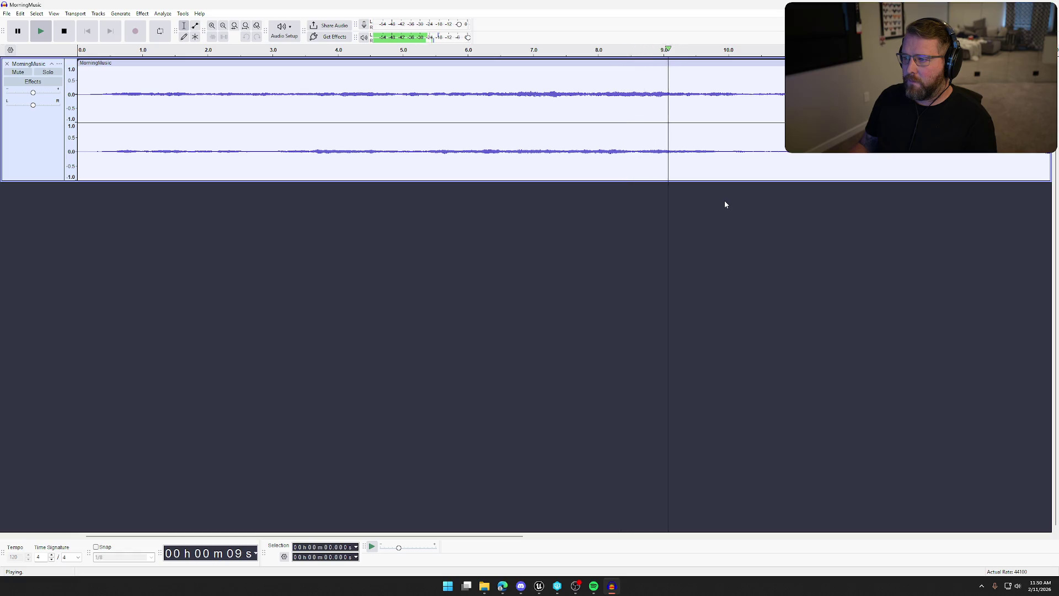
key("space")
Export the first 9 seconds of MorningMusic as a WAV file
left_click(664, 72)
left_click_drag(663, 71, 78, 77)
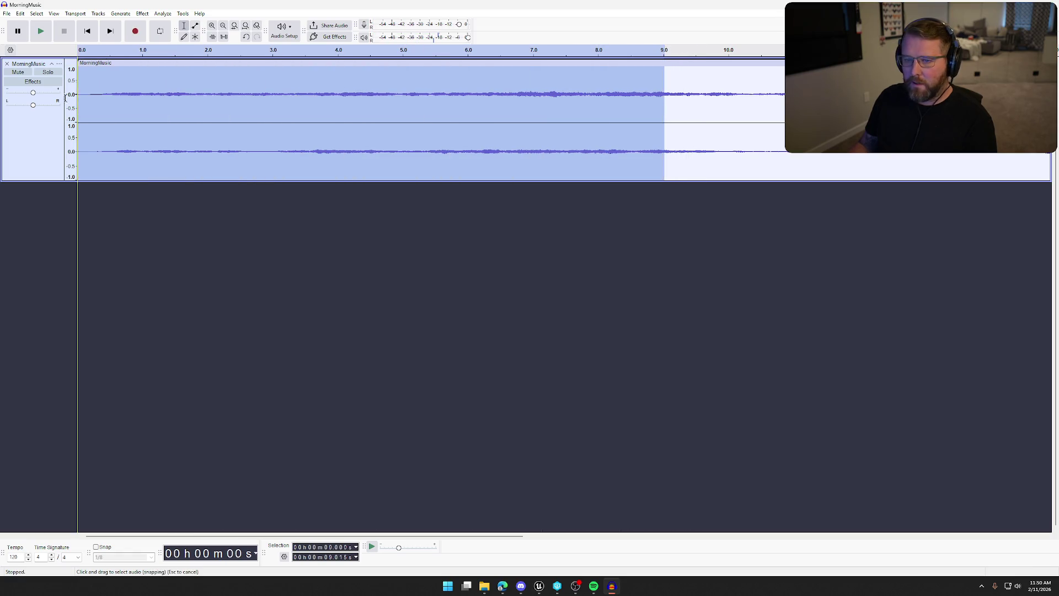
left_click(7, 13)
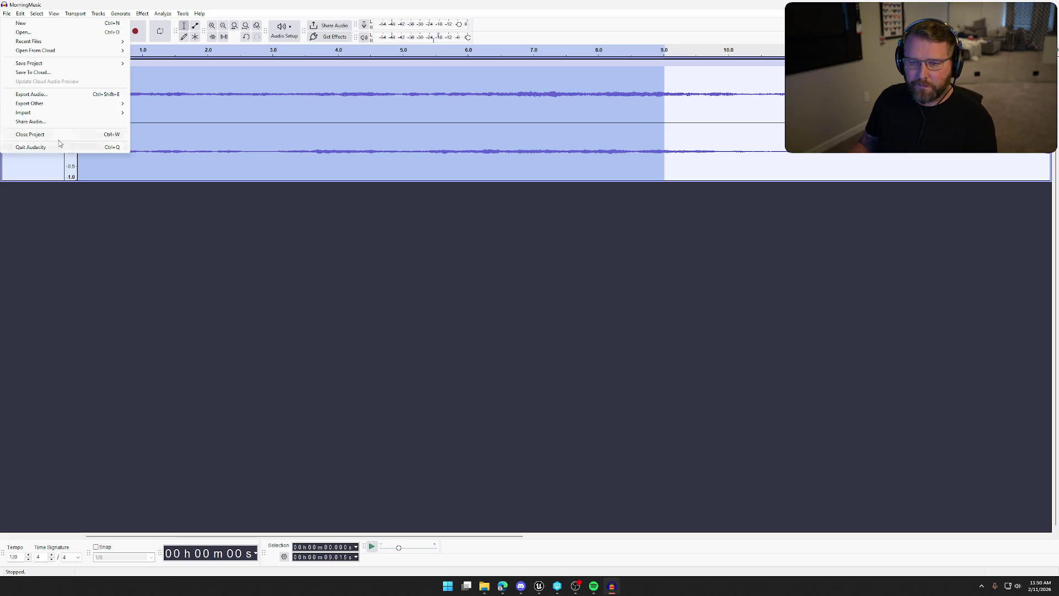
left_click(32, 94)
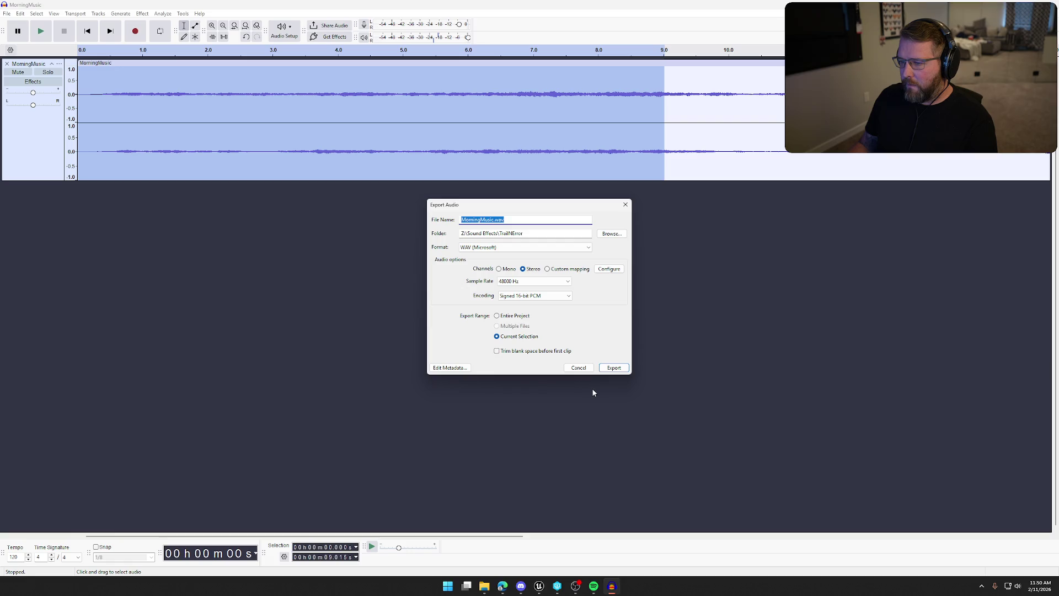
left_click(614, 367)
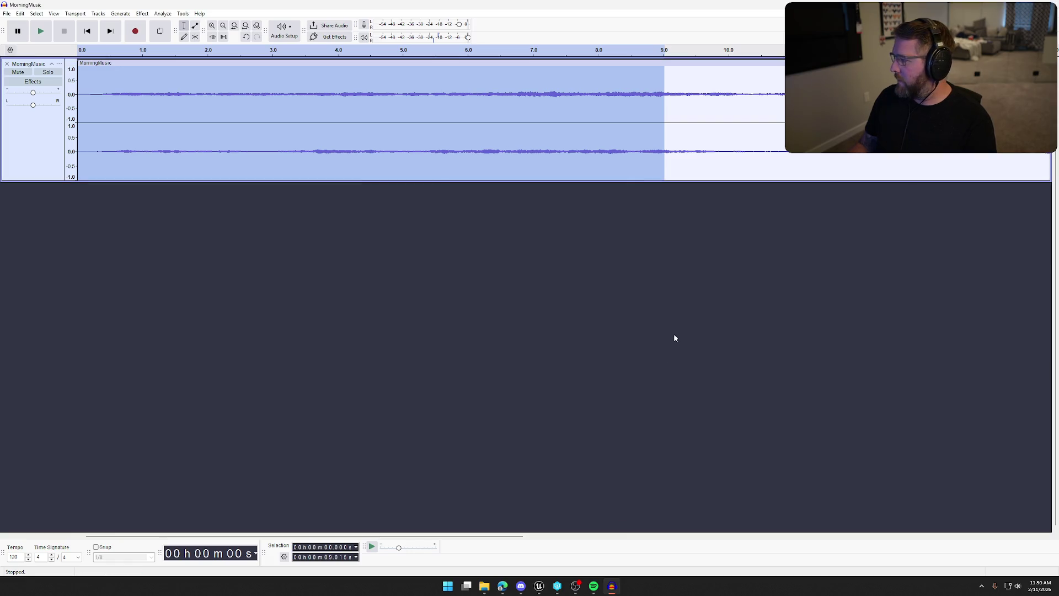
Clear the selection and close Audacity, answering the save prompt
left_click(674, 333)
left_click(1046, 5)
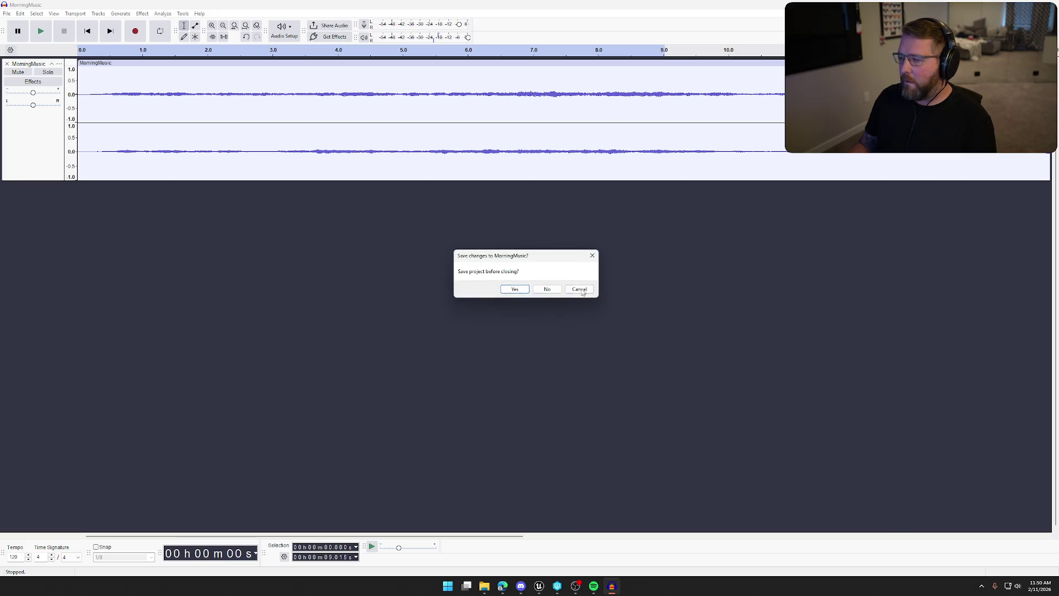
left_click(549, 292)
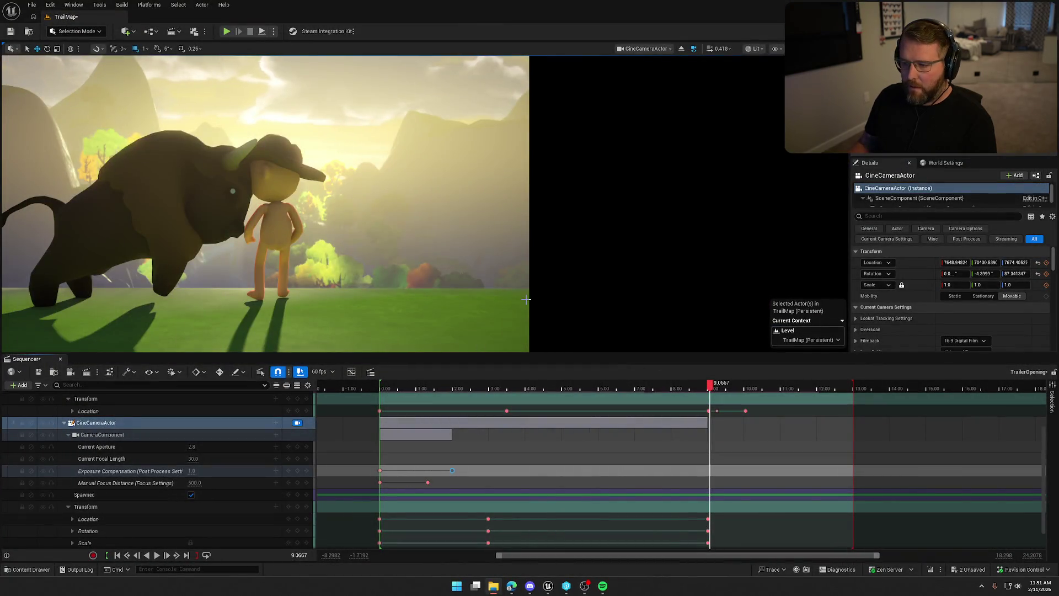
Import MorningMusic into the Sounds folder, save, and drop it onto the camera in Sequencer
key("ctrl+space")
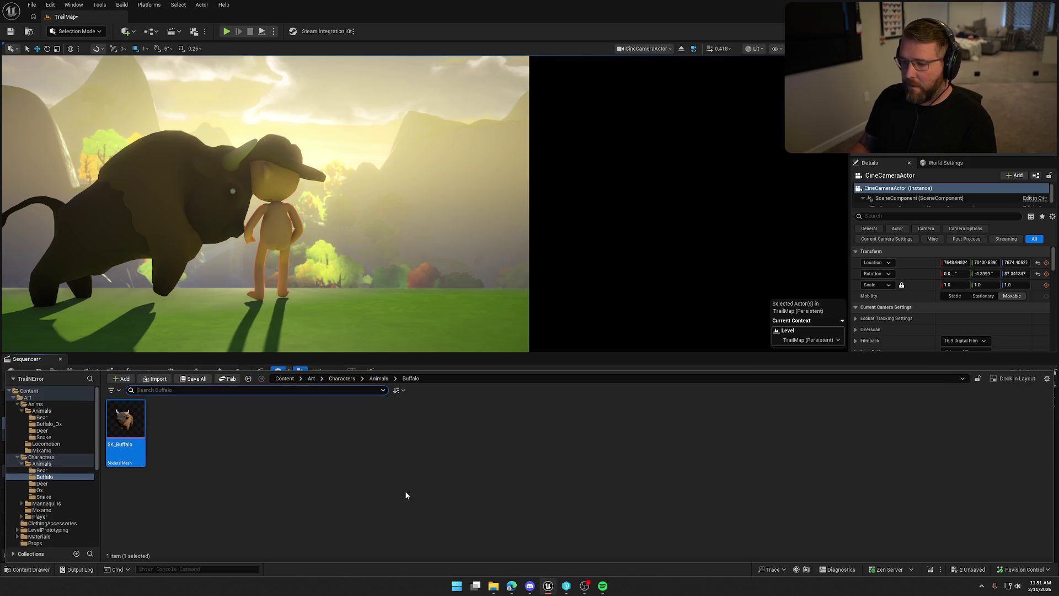
scroll(66, 524, "down", 10)
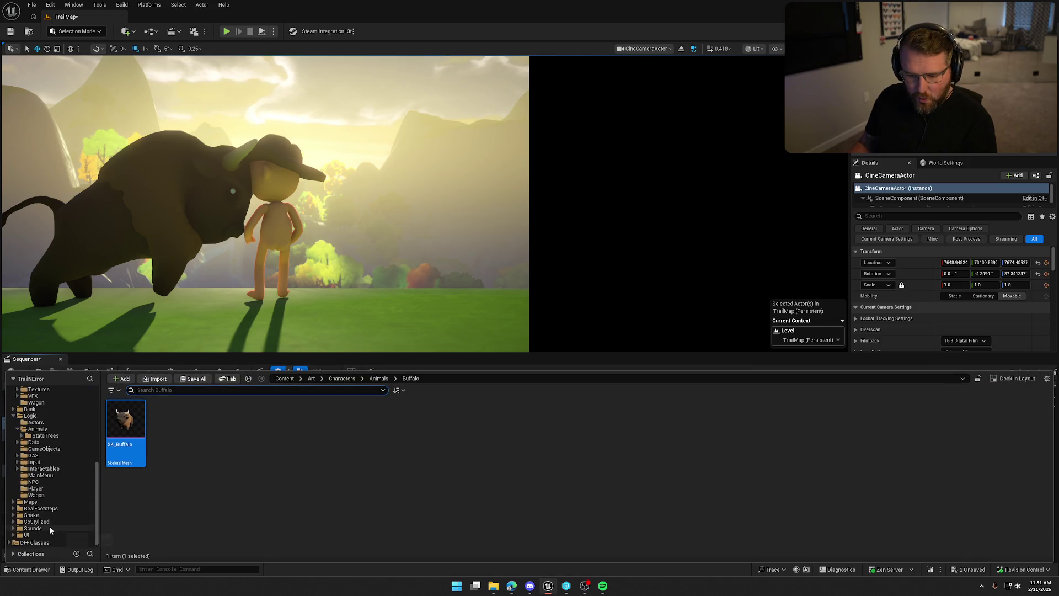
left_click(39, 529)
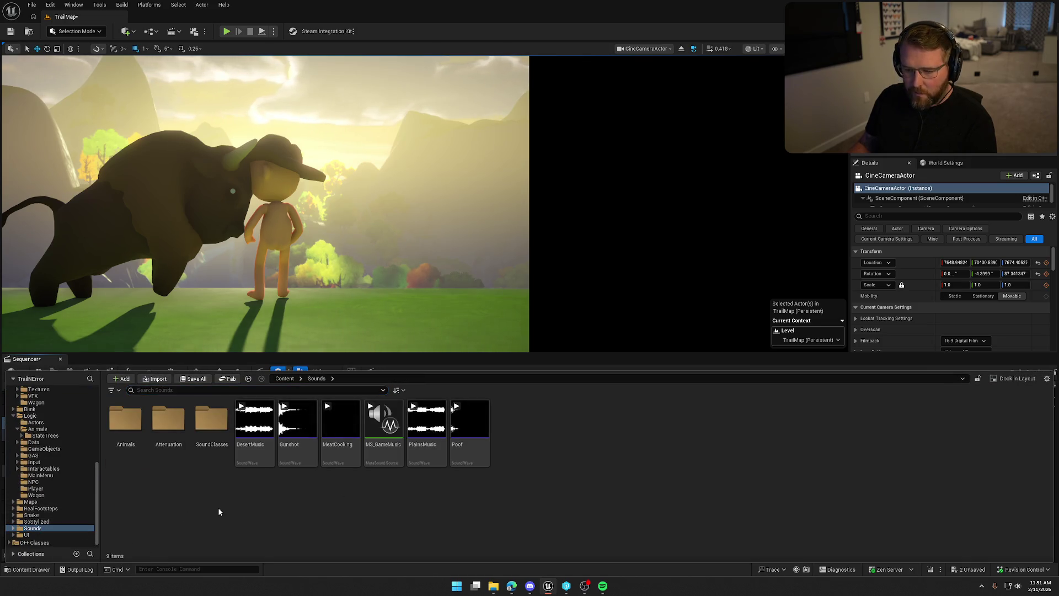
left_click_drag(3, 424, 595, 451)
left_click(601, 487)
key("ctrl+s")
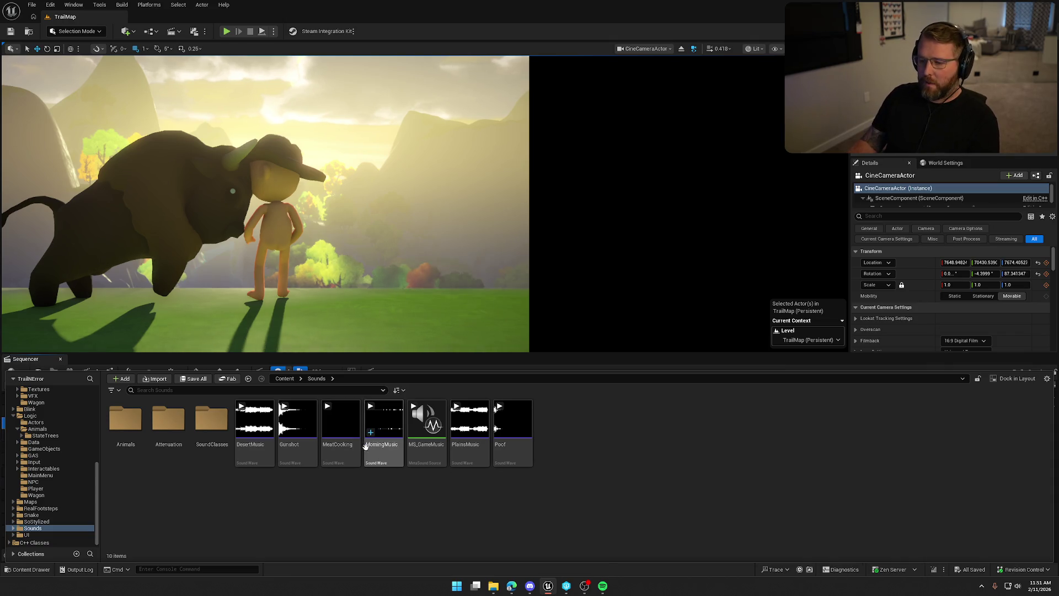
mouse_move(381, 450)
left_mouse_down()
mouse_move(378, 422)
mouse_move(447, 425)
mouse_move(125, 424)
mouse_move(44, 406)
mouse_move(49, 522)
mouse_move(116, 434)
mouse_move(95, 423)
mouse_move(507, 442)
mouse_move(468, 438)
mouse_move(362, 464)
mouse_move(458, 435)
left_mouse_up()
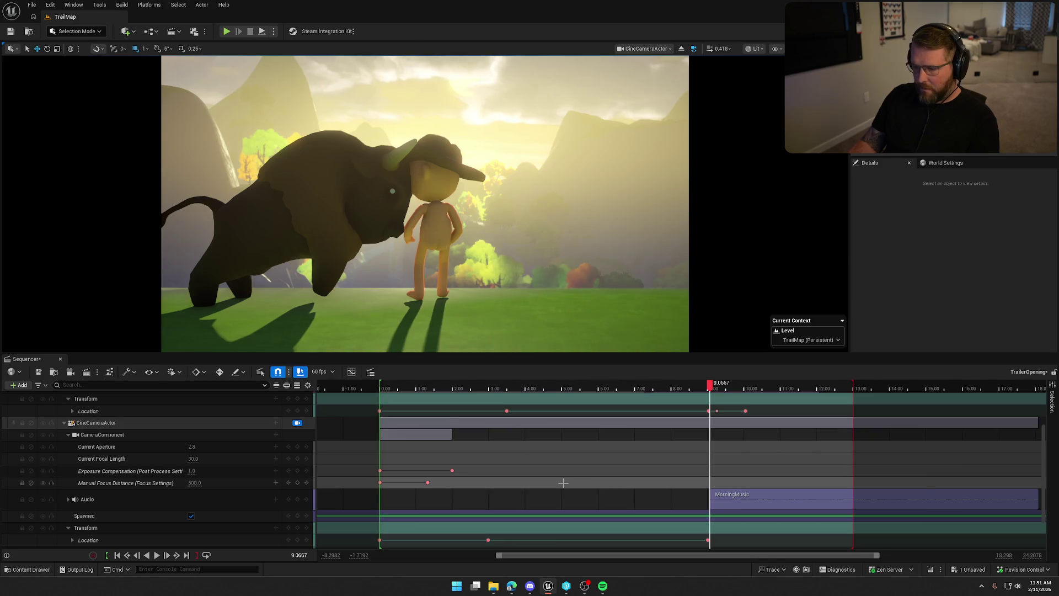
Slide the camera's MorningMusic audio section to frame 0 and play the sequence from the start
left_click(64, 423)
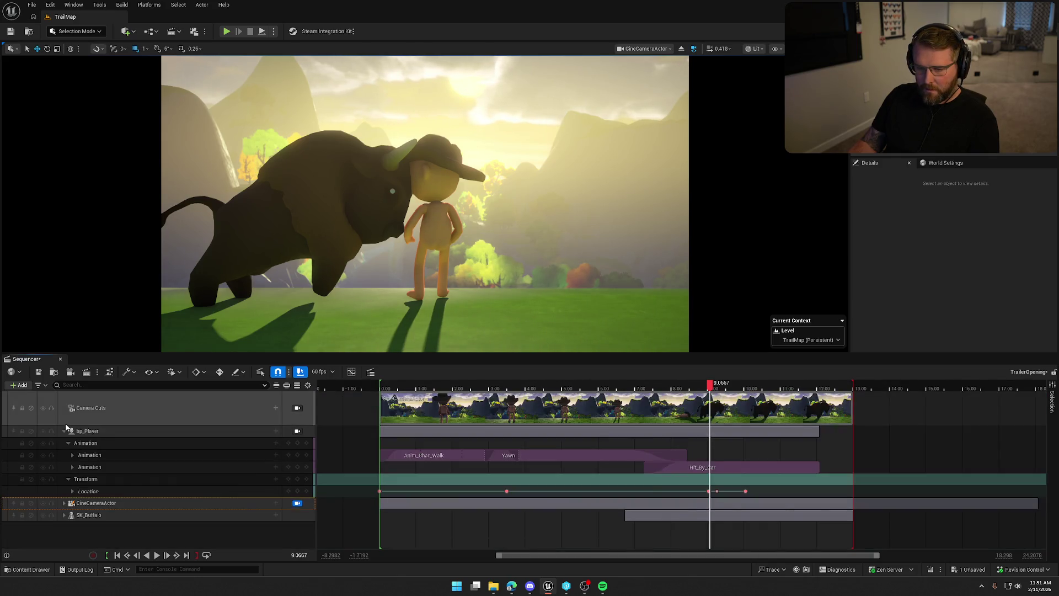
left_click(64, 503)
scroll(137, 516, "down", 4)
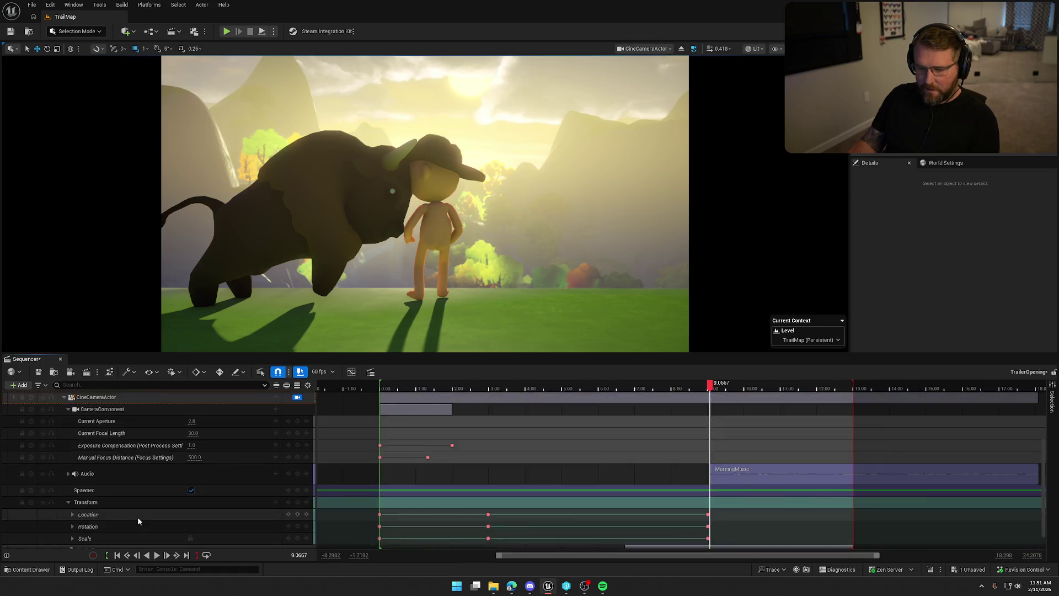
left_click(98, 466)
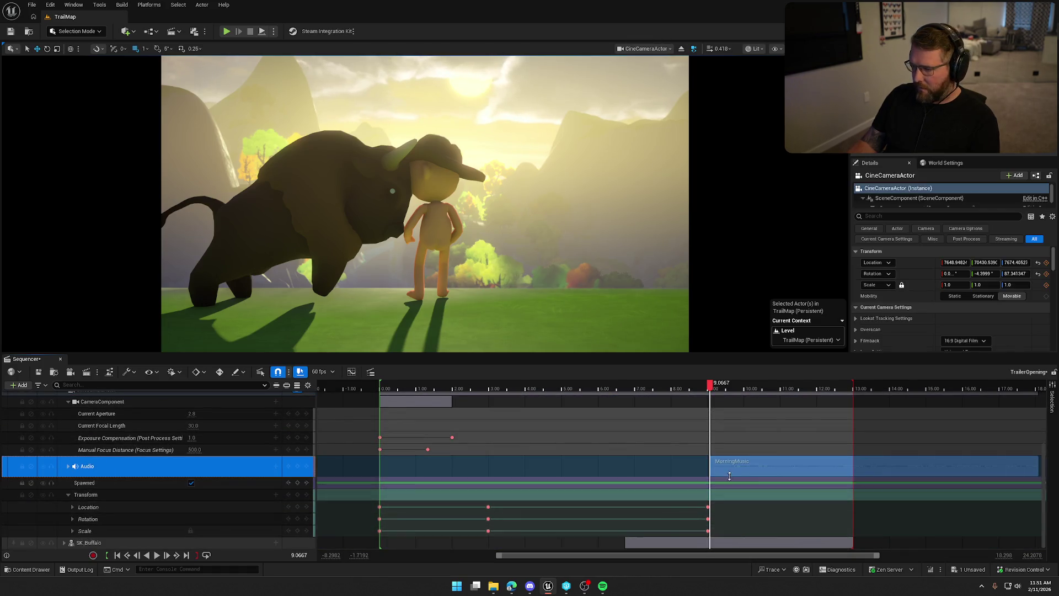
mouse_move(782, 468)
left_mouse_down()
mouse_move(474, 468)
mouse_move(485, 467)
left_mouse_up()
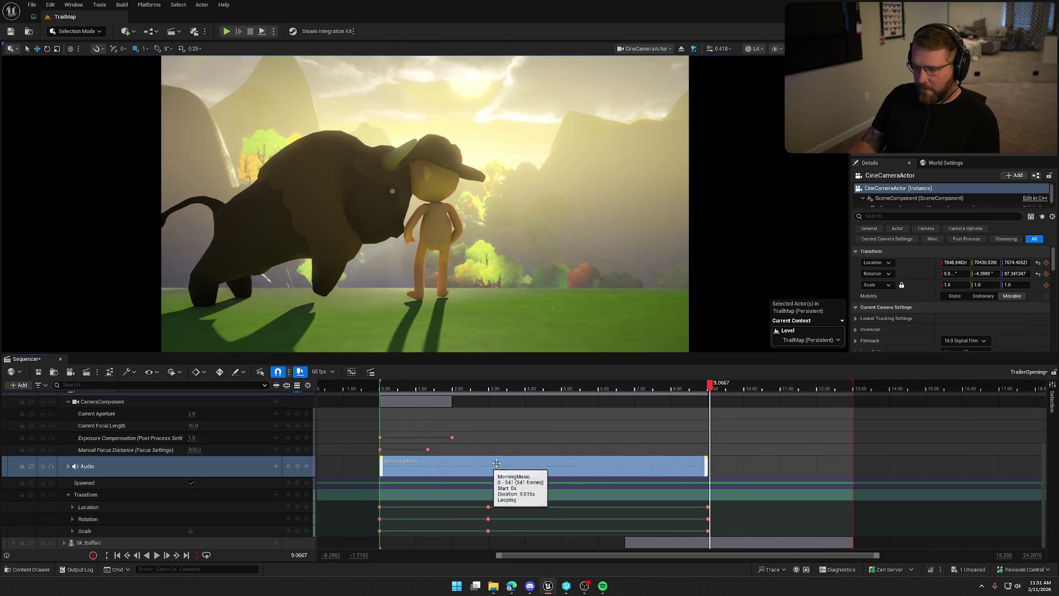
mouse_move(709, 391)
left_mouse_down()
mouse_move(368, 391)
mouse_move(380, 402)
left_mouse_up()
left_click(157, 554)
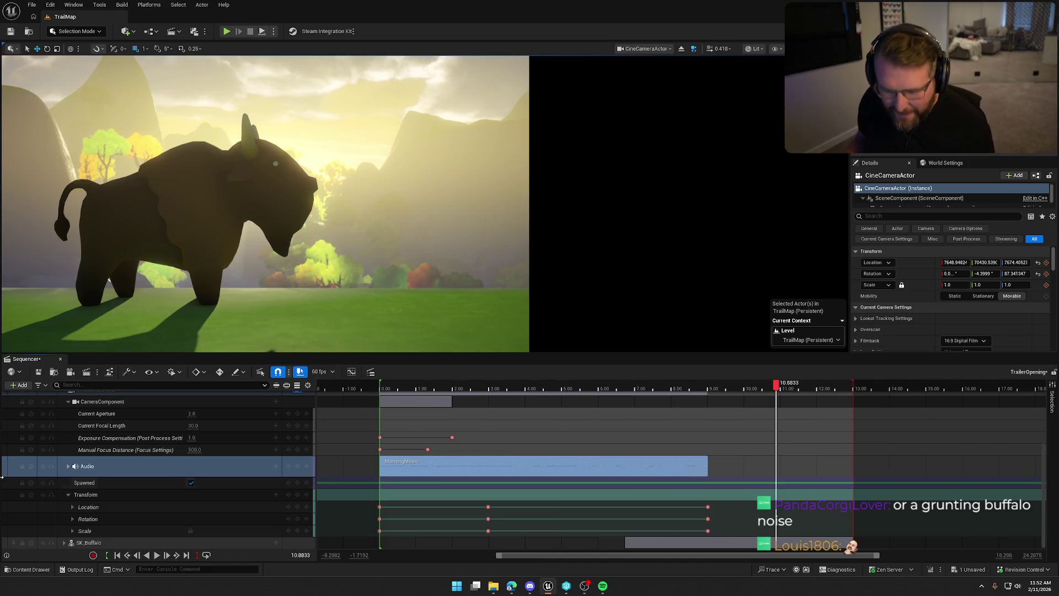
Delete the Audio track under CineCameraActor and collapse the camera's tracks
left_click(73, 461)
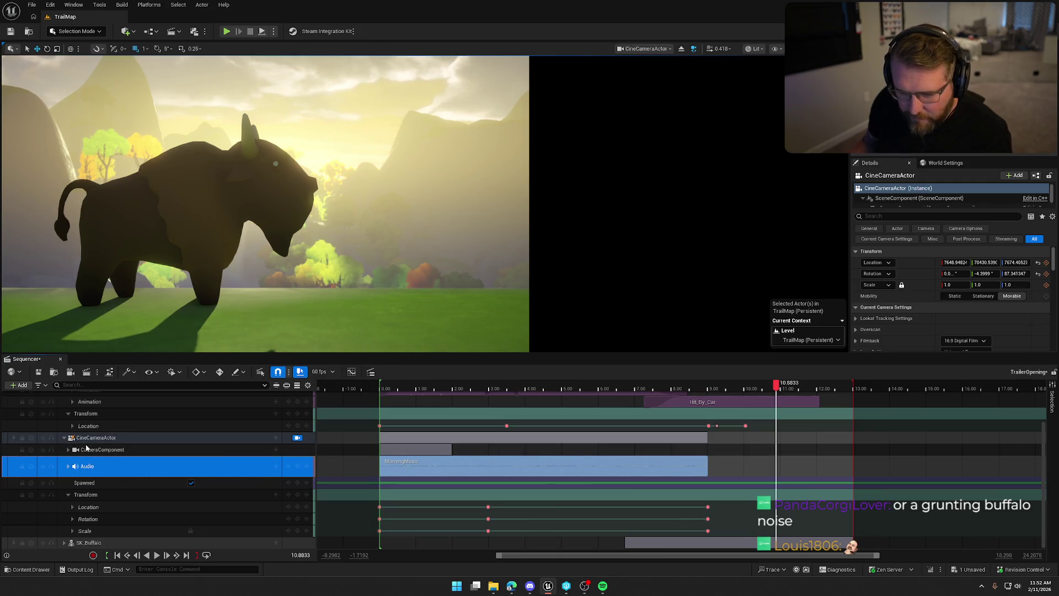
right_click(93, 466)
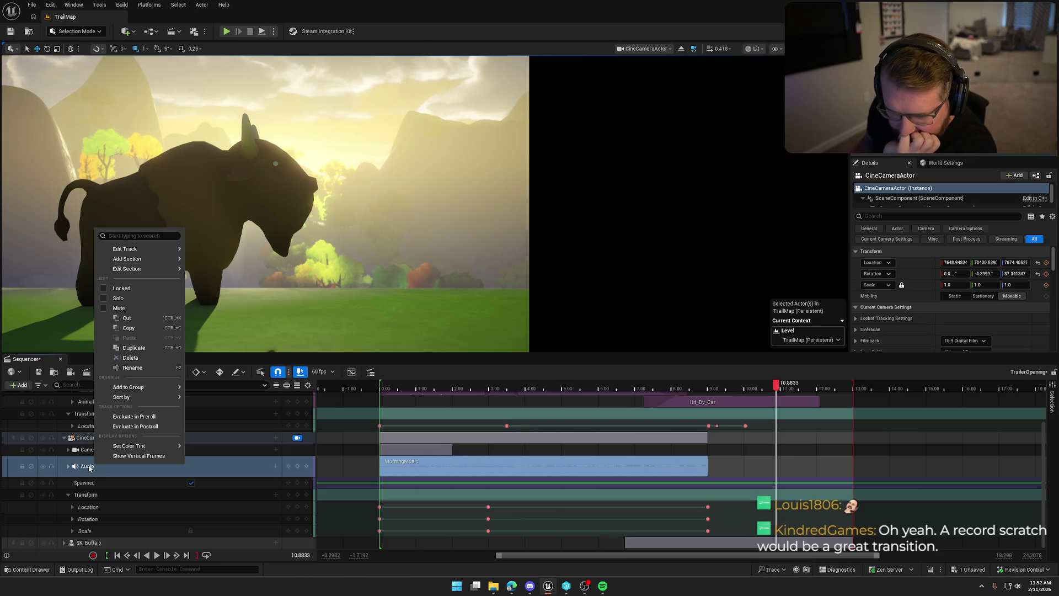
left_click(89, 467)
scroll(110, 497, "up", 1)
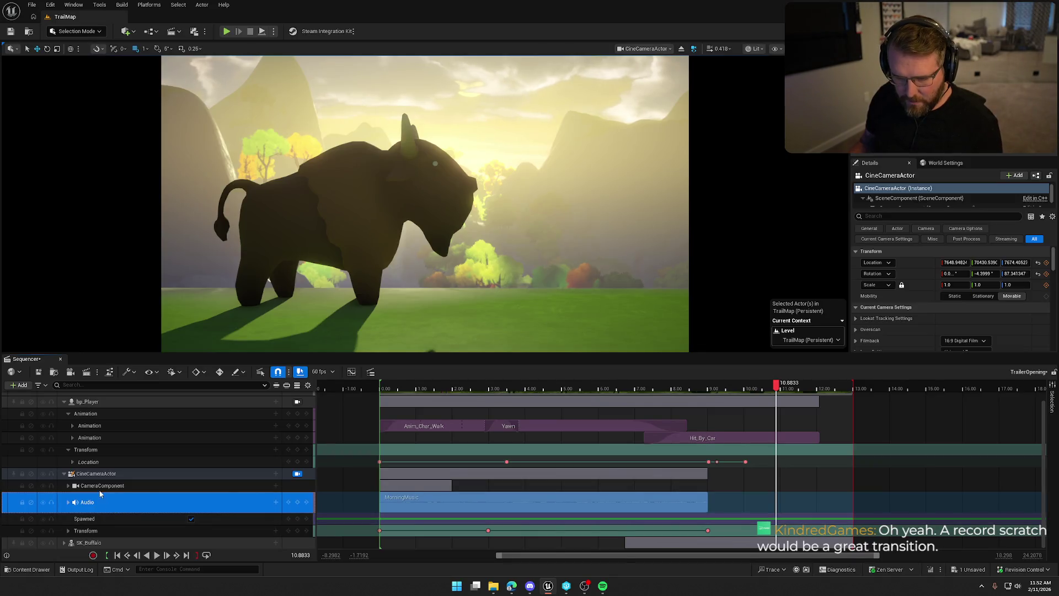
scroll(99, 494, "up", 2)
left_click(64, 431)
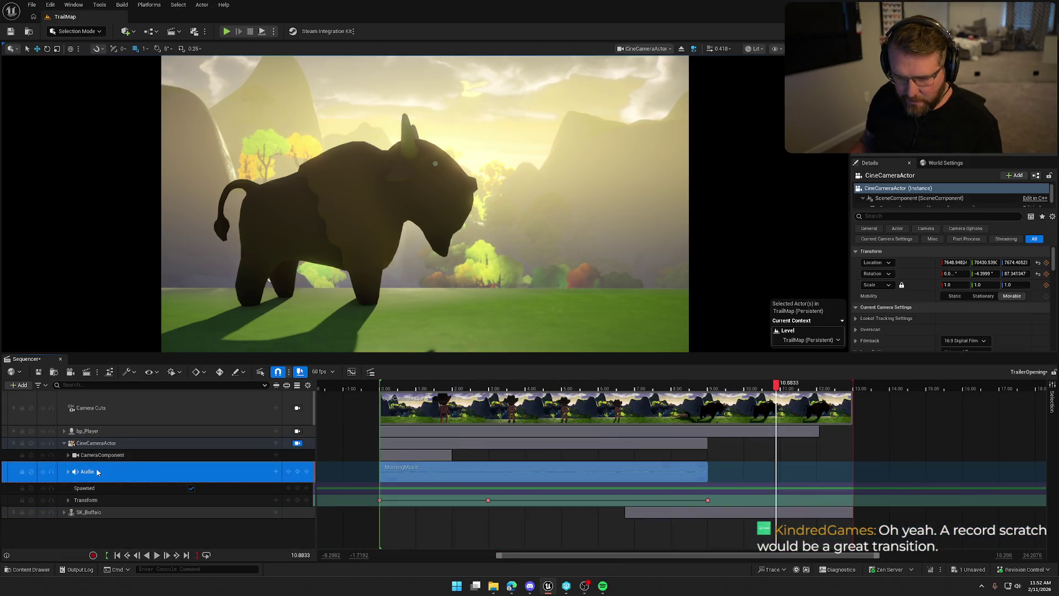
key("Escape")
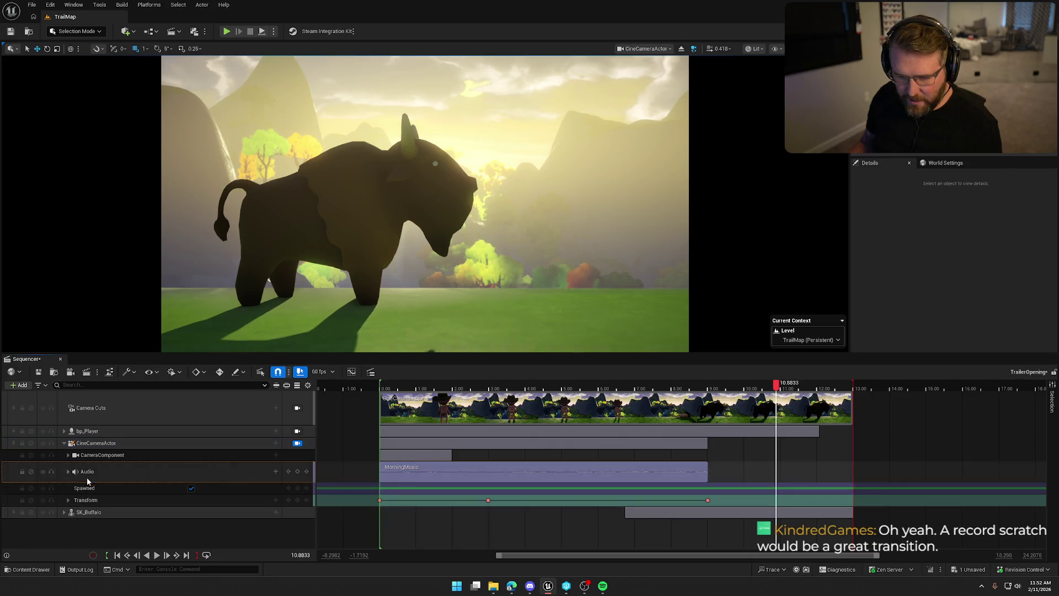
left_click(100, 474)
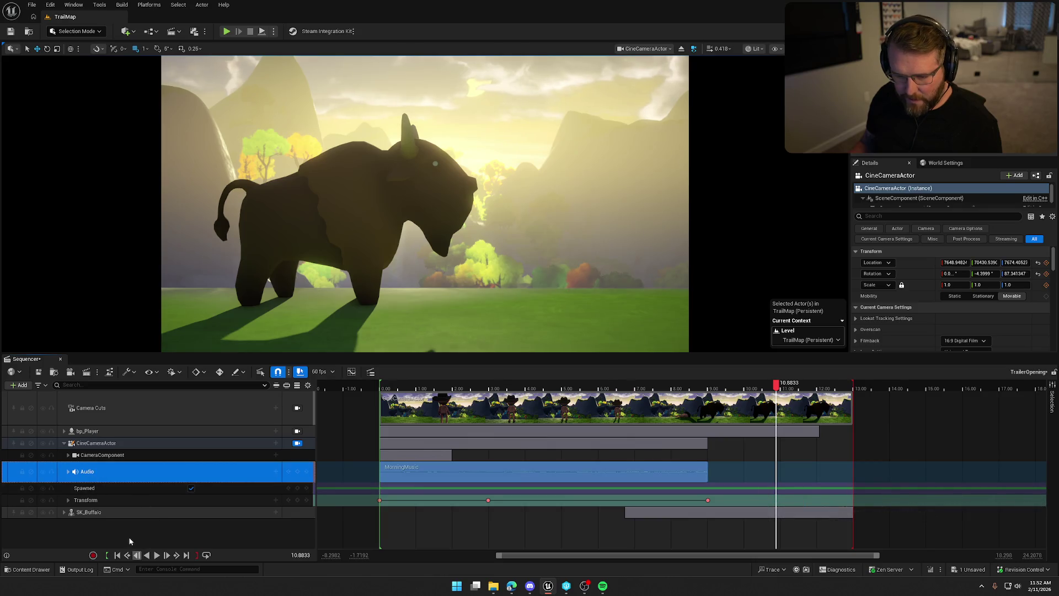
right_click(105, 473)
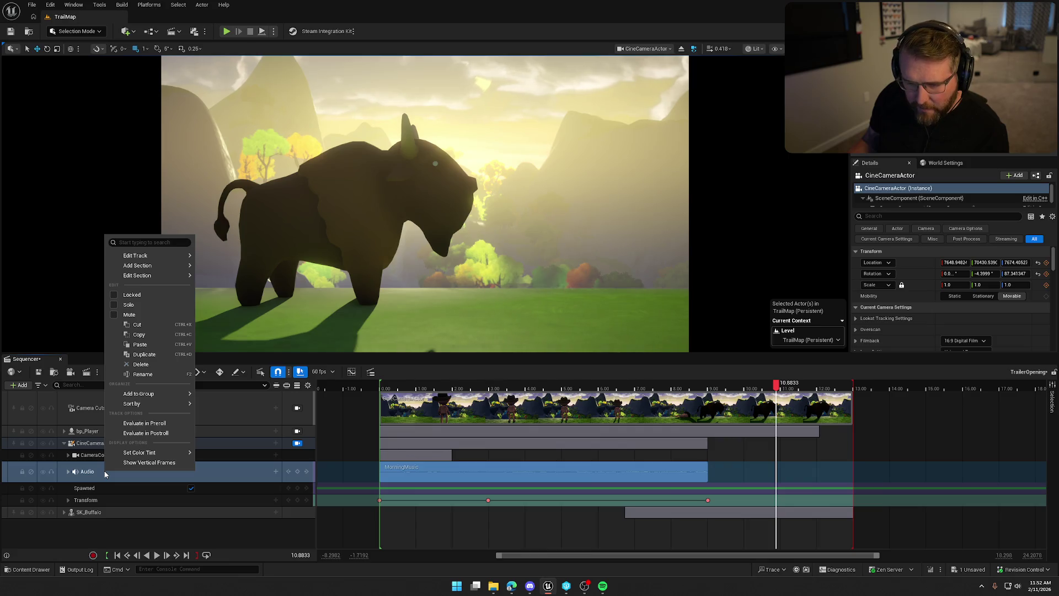
left_click(110, 533)
left_click(104, 470)
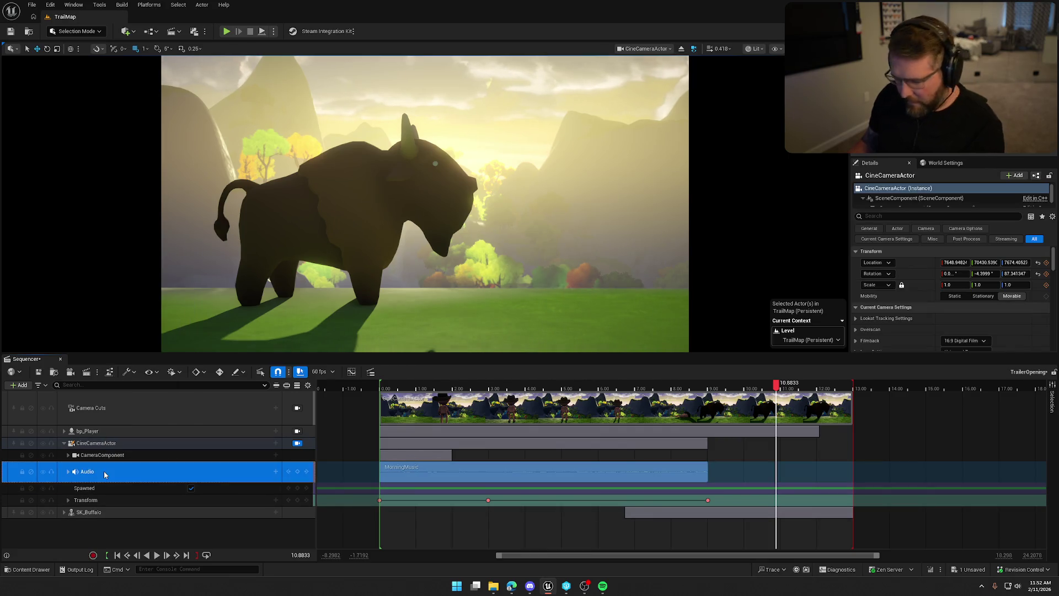
key("Delete")
left_click(63, 444)
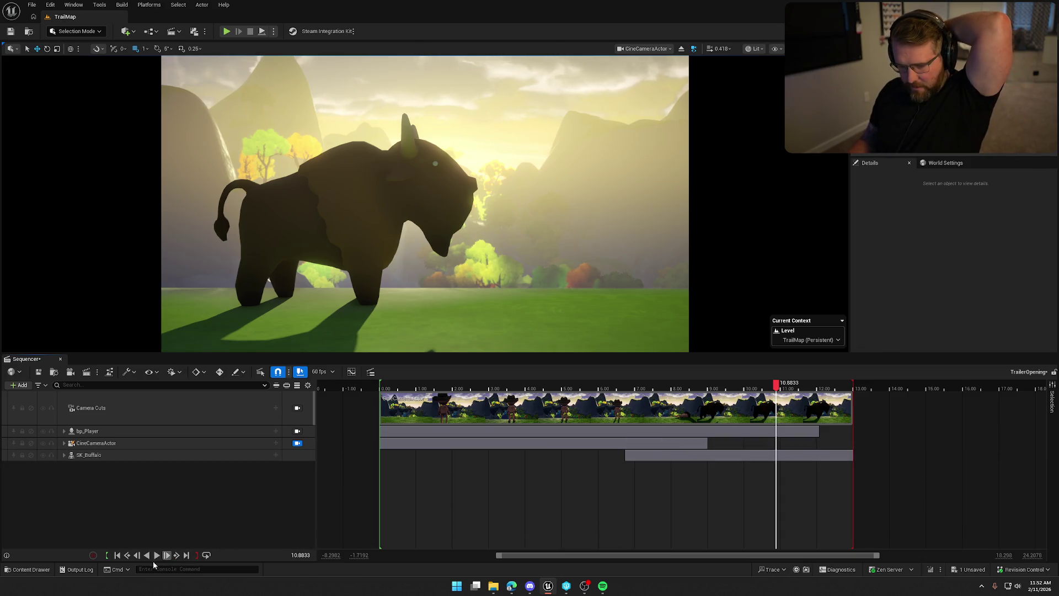
Drag MorningMusic into the track list, accept the audio clock source, and move the clip to frame 0
left_click(68, 5)
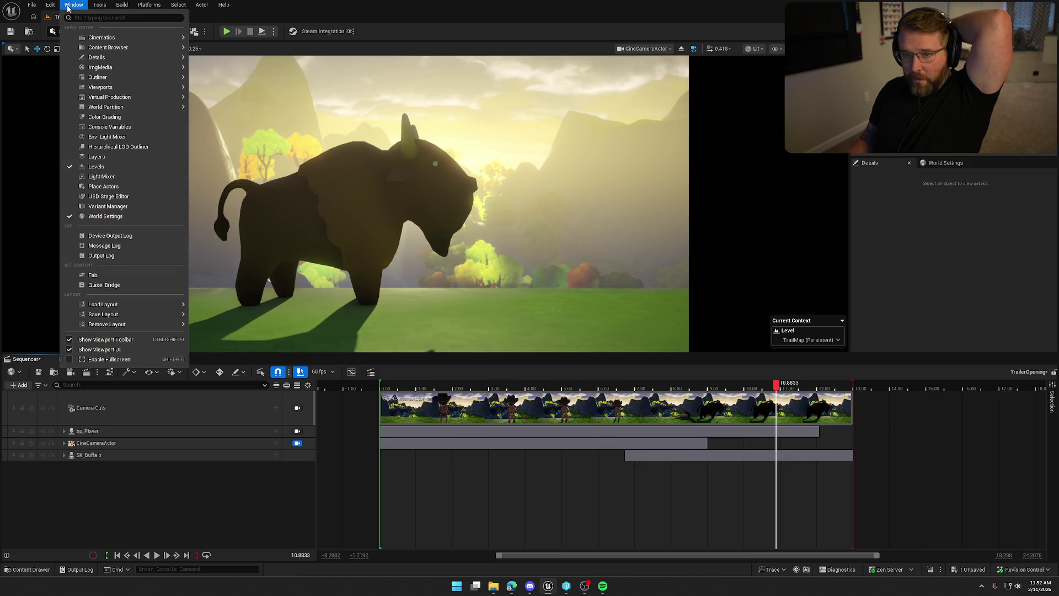
key("Escape")
left_click(29, 569)
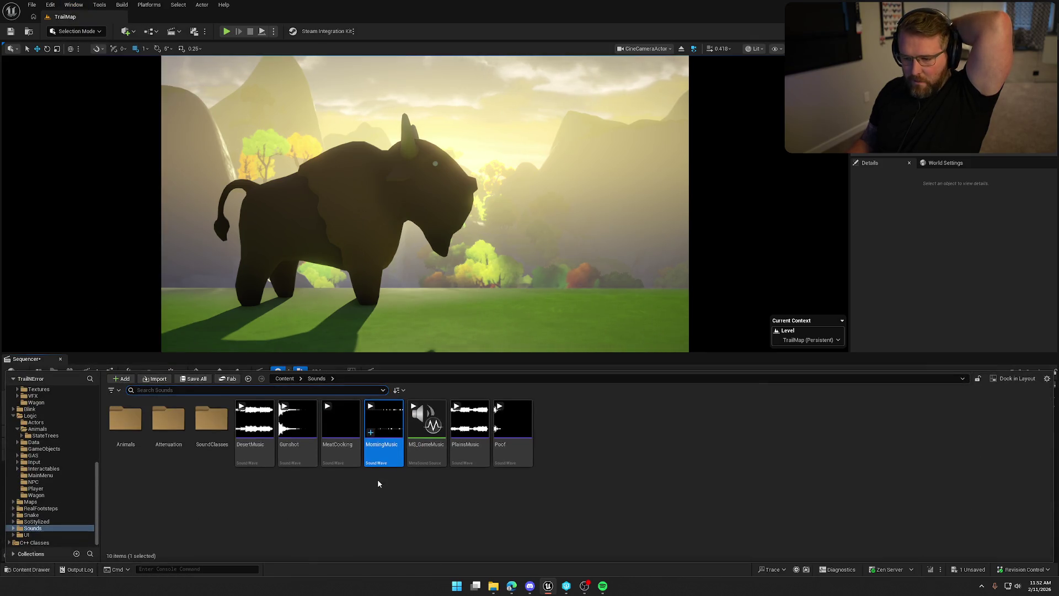
mouse_move(381, 442)
left_mouse_down()
mouse_move(130, 230)
mouse_move(5, 383)
mouse_move(87, 487)
mouse_move(95, 483)
left_mouse_up()
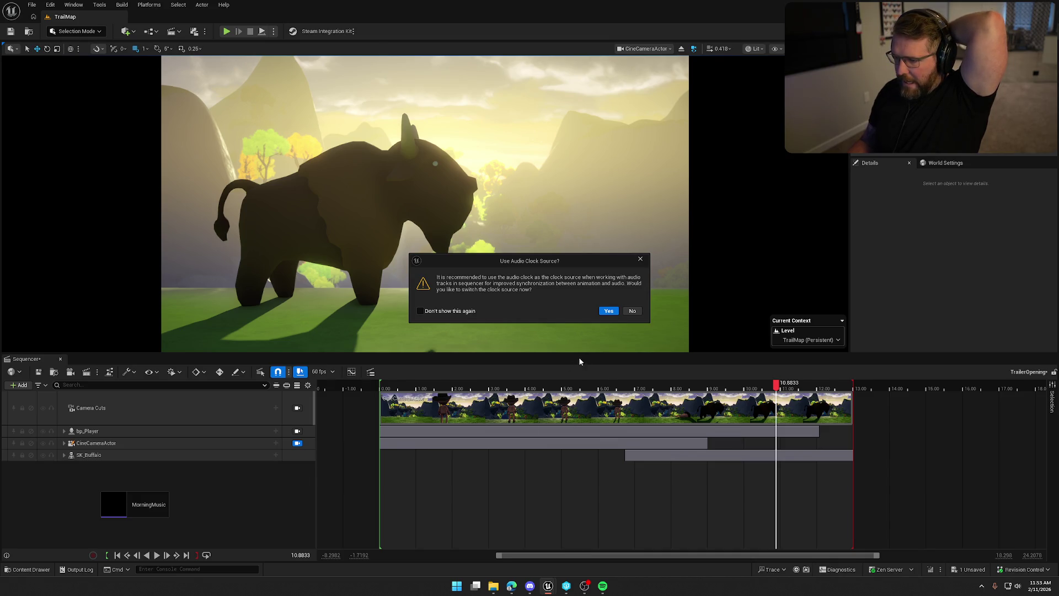
left_click(608, 311)
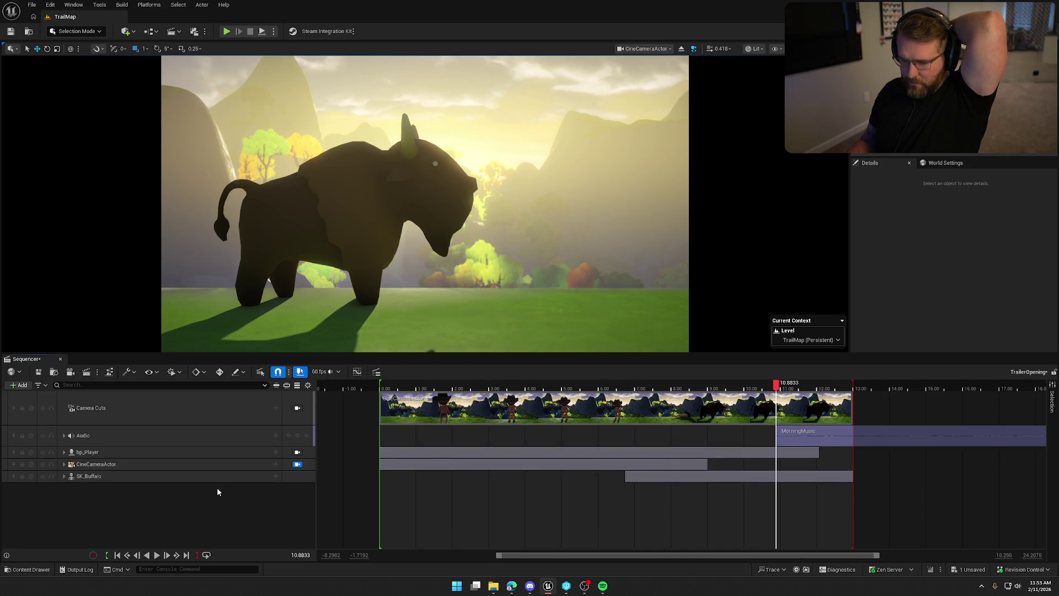
mouse_move(778, 437)
left_mouse_down()
mouse_move(380, 438)
mouse_move(439, 438)
left_mouse_up()
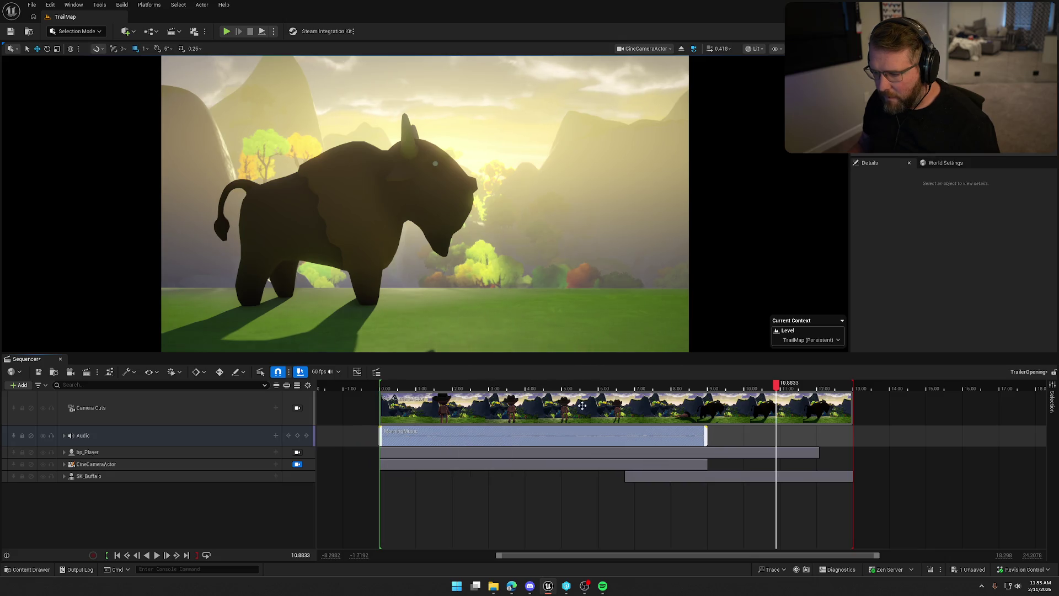
left_click(653, 385)
left_click(377, 384)
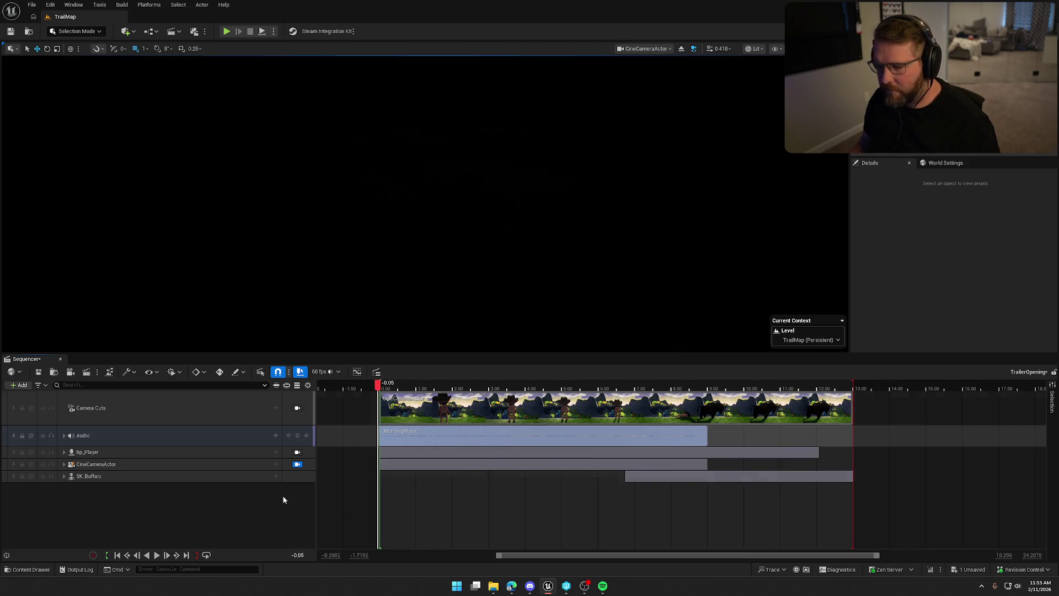
left_click(157, 555)
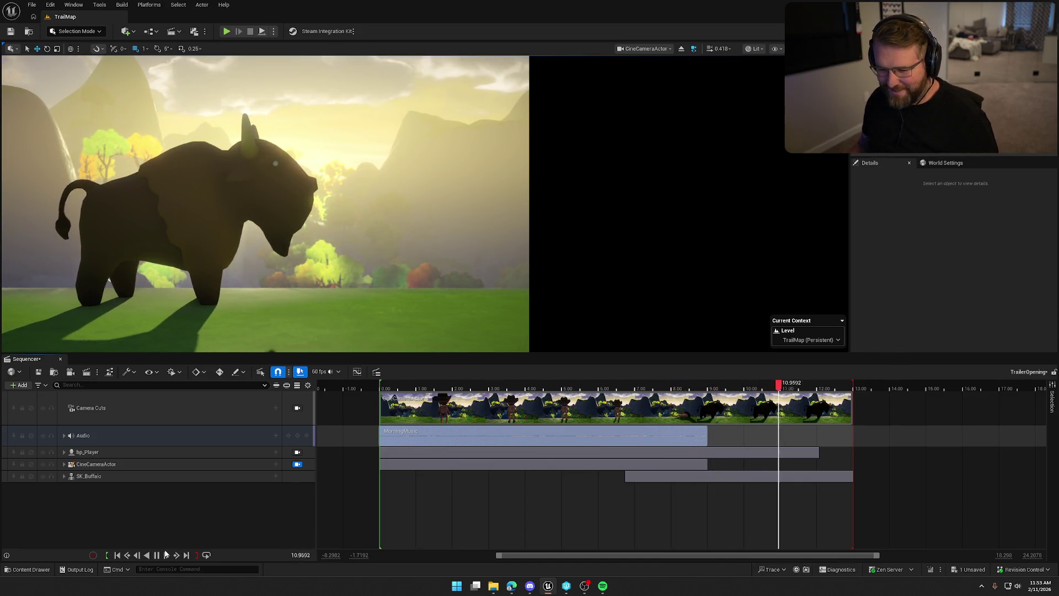
key("space")
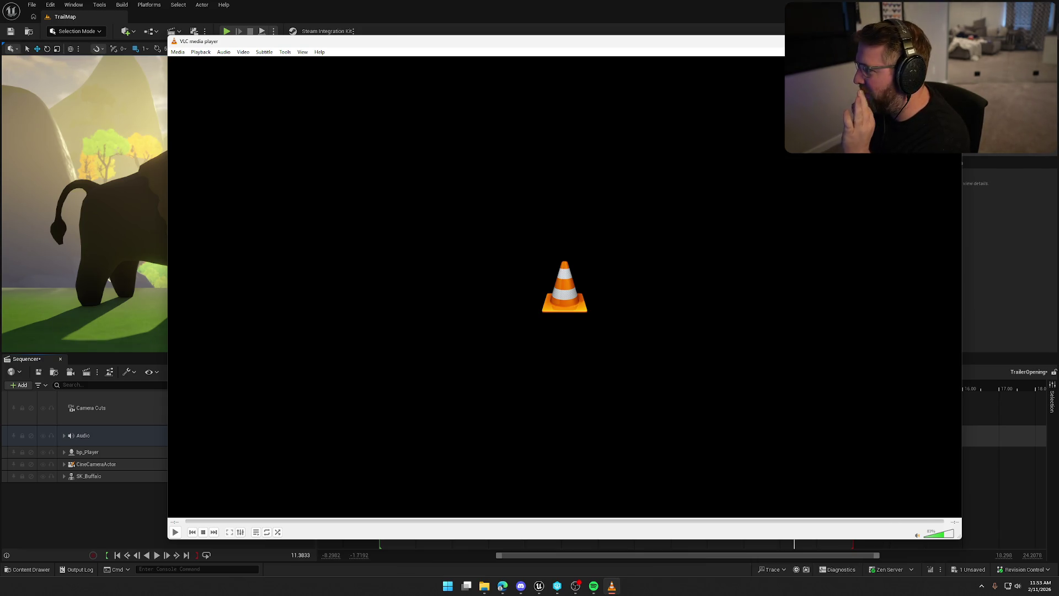
key("ctrl+q")
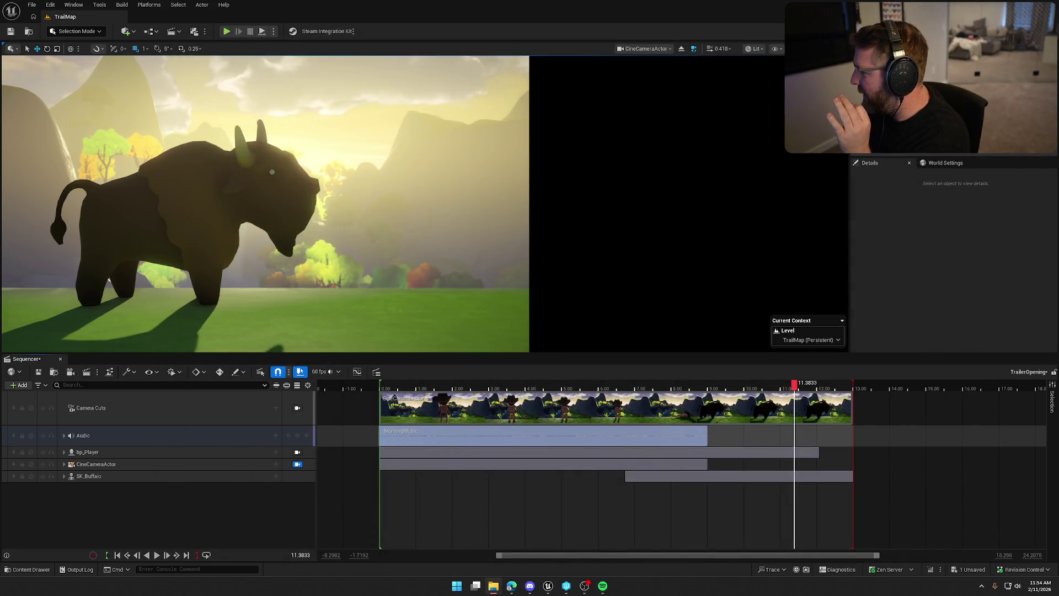
key("ctrl+q")
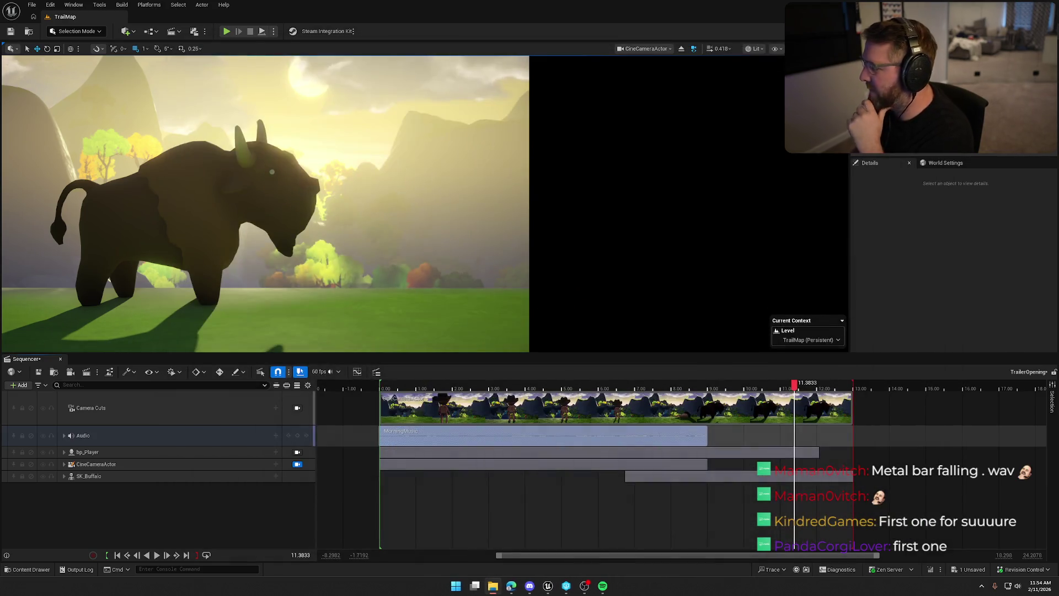
key("ctrl+space")
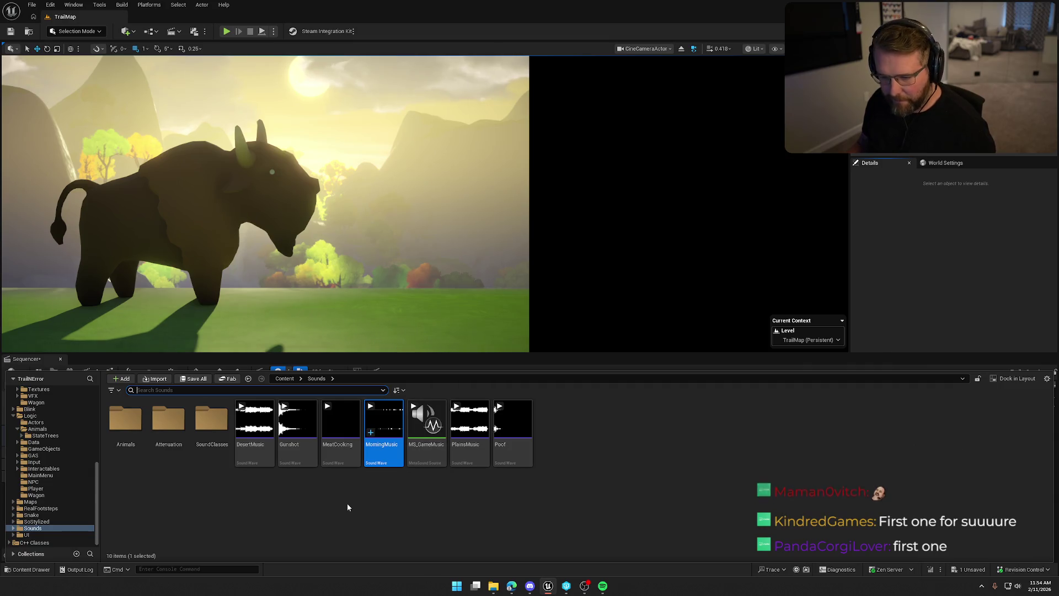
Create a new folder named TrailerSounds inside Sounds
right_click(346, 503)
left_click(377, 195)
type("TrailerSounds")
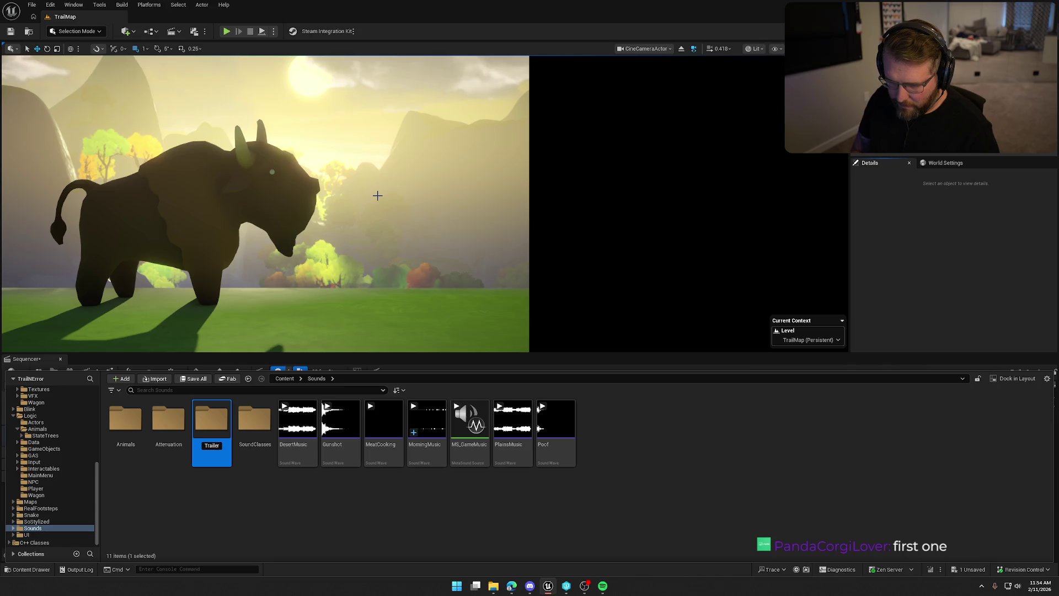
key("Return")
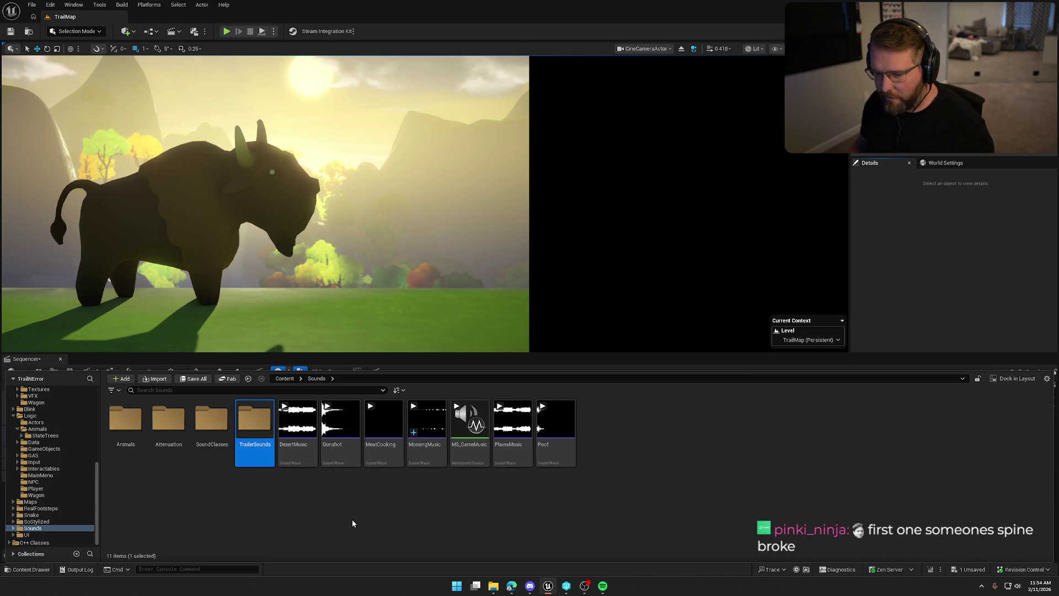
Move MorningMusic into TrailerSounds, open that folder, and drag the clip toward the sequence
left_click_drag(419, 453, 250, 432)
left_click(269, 447)
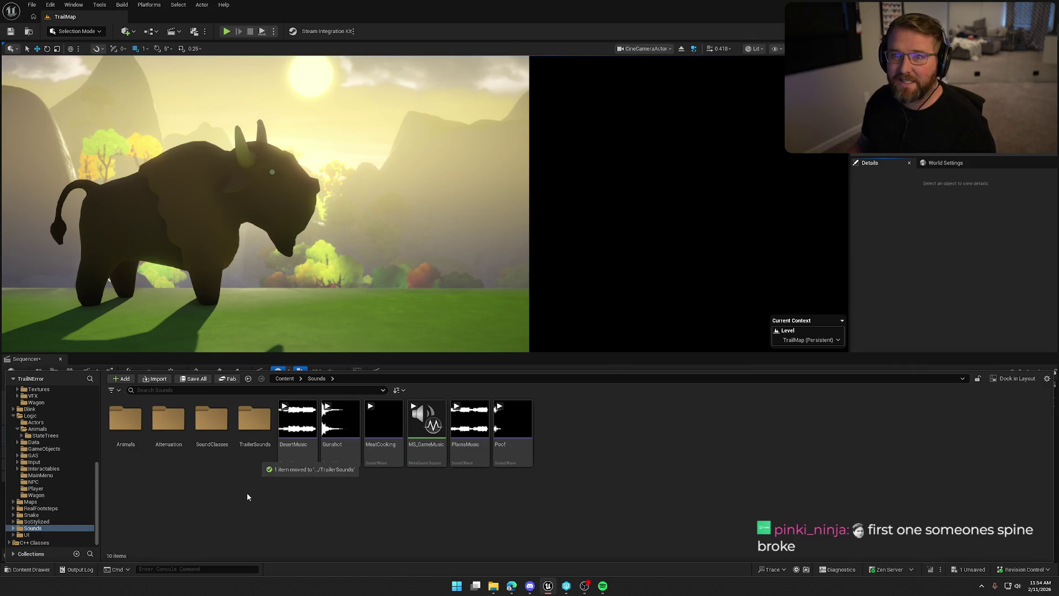
double_click(253, 421)
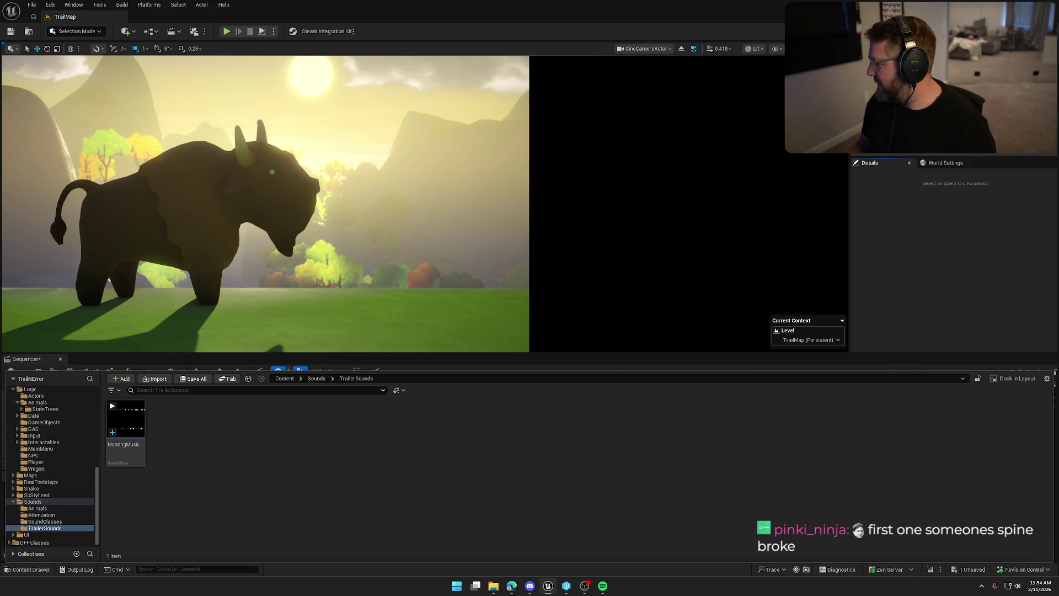
mouse_move(125, 421)
left_mouse_down()
mouse_move(444, 467)
mouse_move(270, 446)
mouse_move(270, 489)
mouse_move(98, 575)
mouse_move(34, 573)
left_mouse_up()
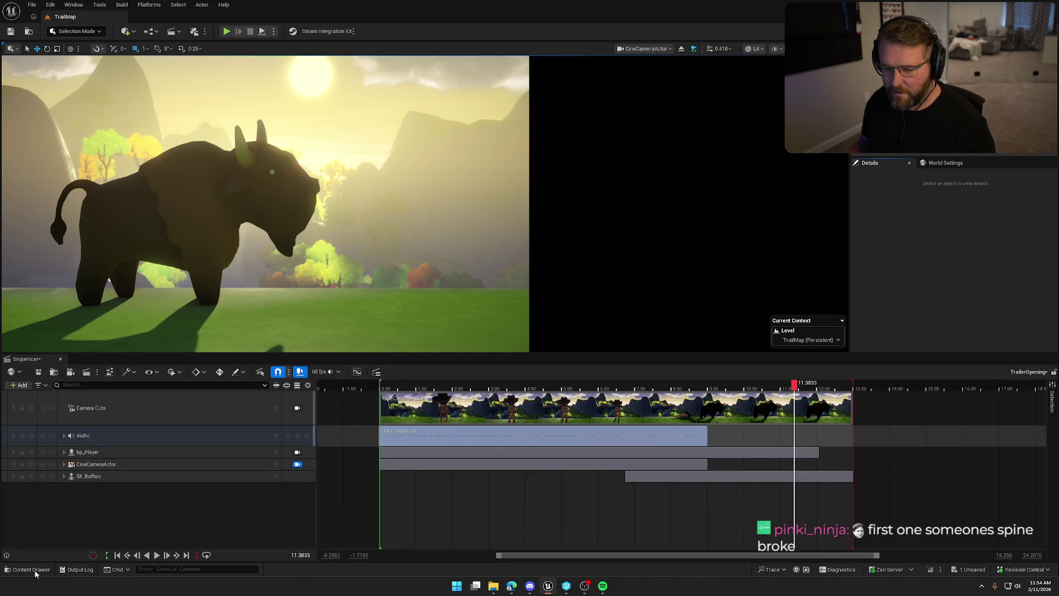
Import the SFX_Impact sound into TrailerSounds and save all changes
left_click(33, 569)
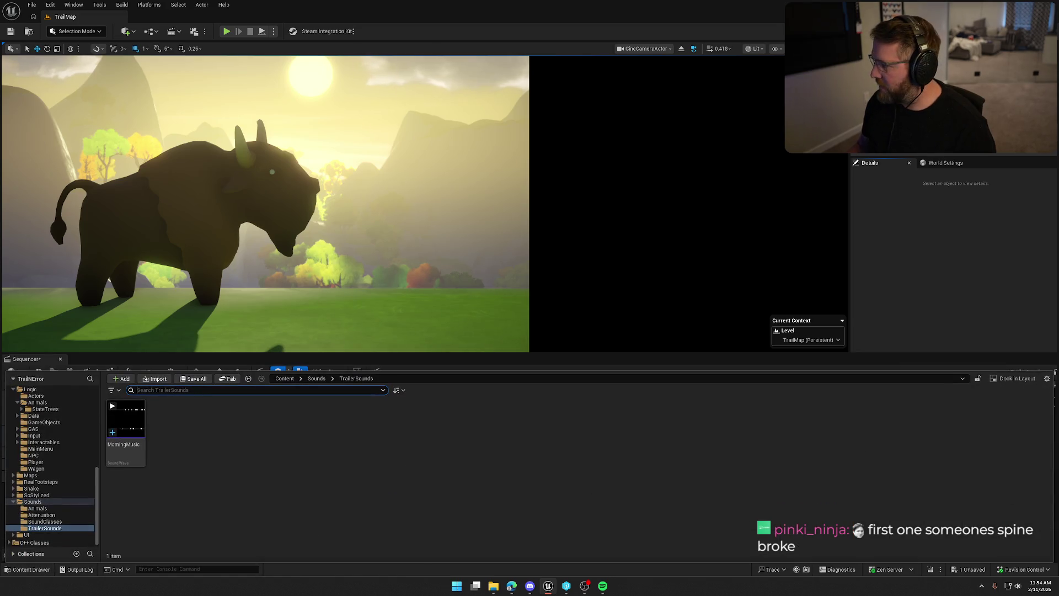
left_click_drag(1058, 485, 623, 484)
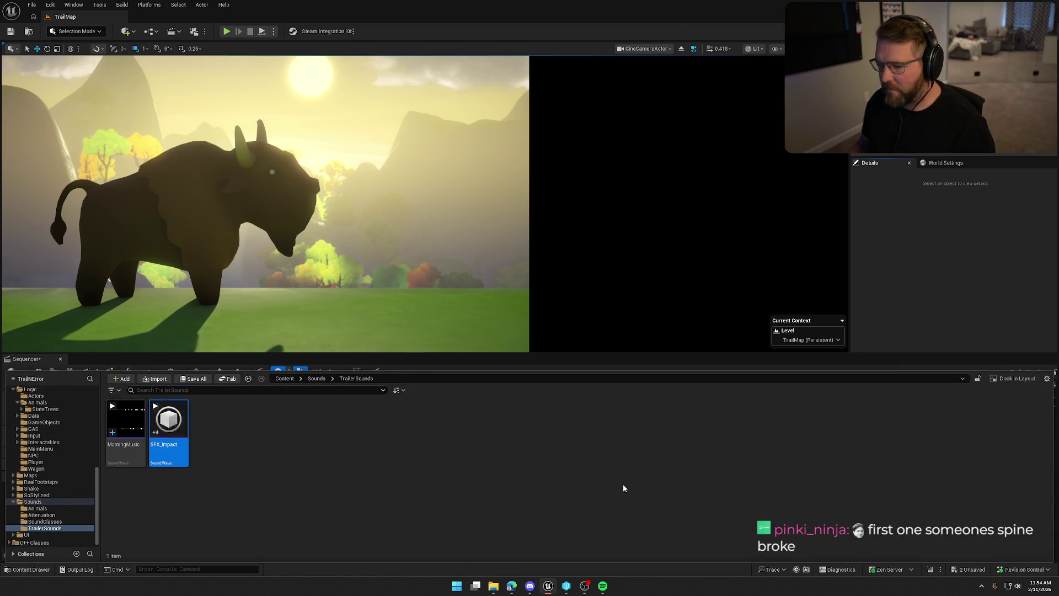
left_click(503, 480)
key("ctrl+shift+s")
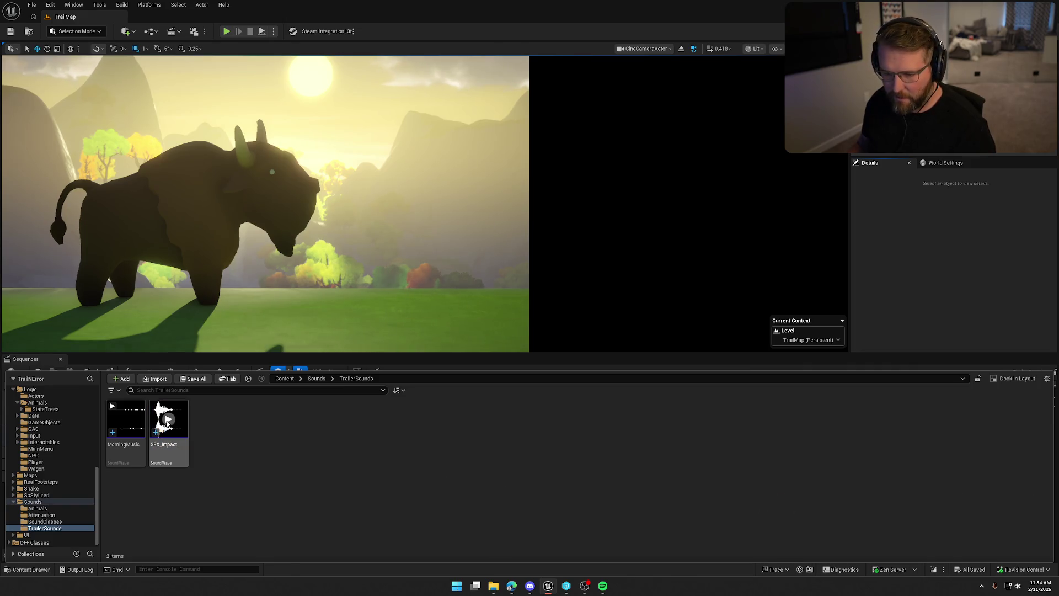
Save again and place SFX_Impact on the sequence's Audio track
left_click(167, 422)
left_click(492, 359)
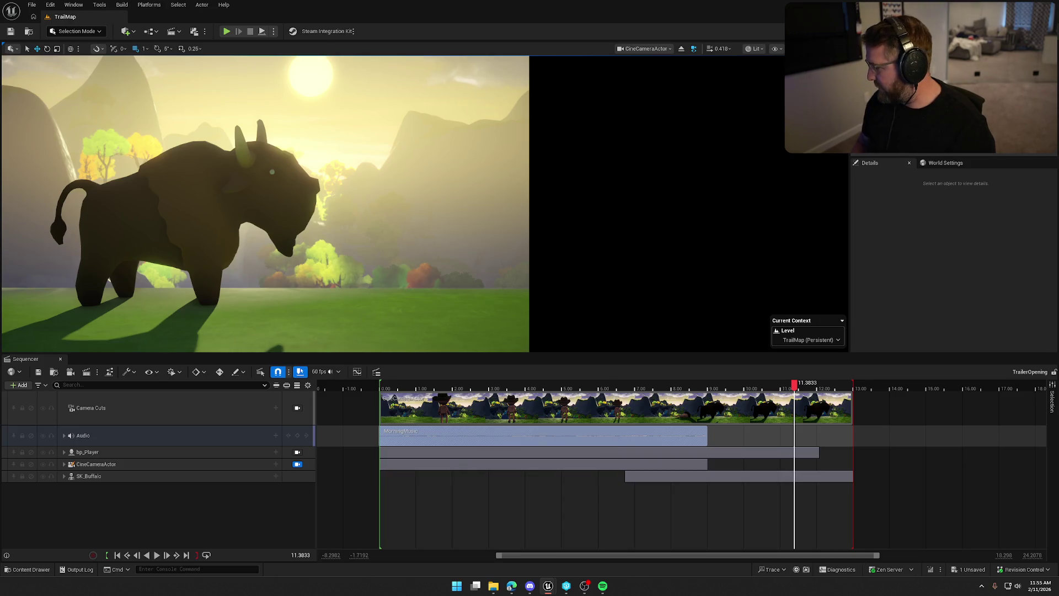
key("ctrl+s")
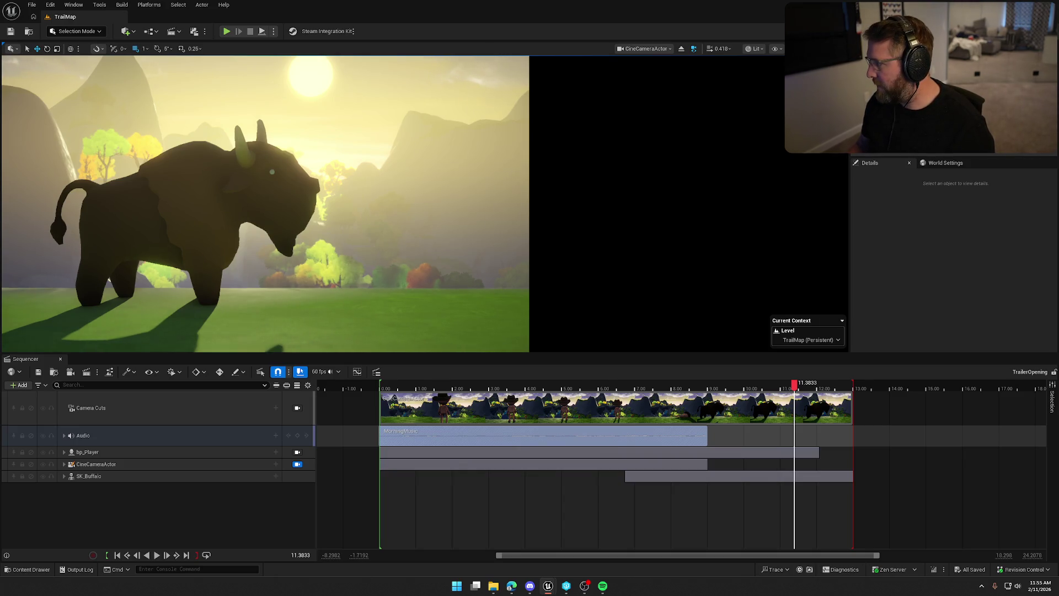
key("ctrl+space")
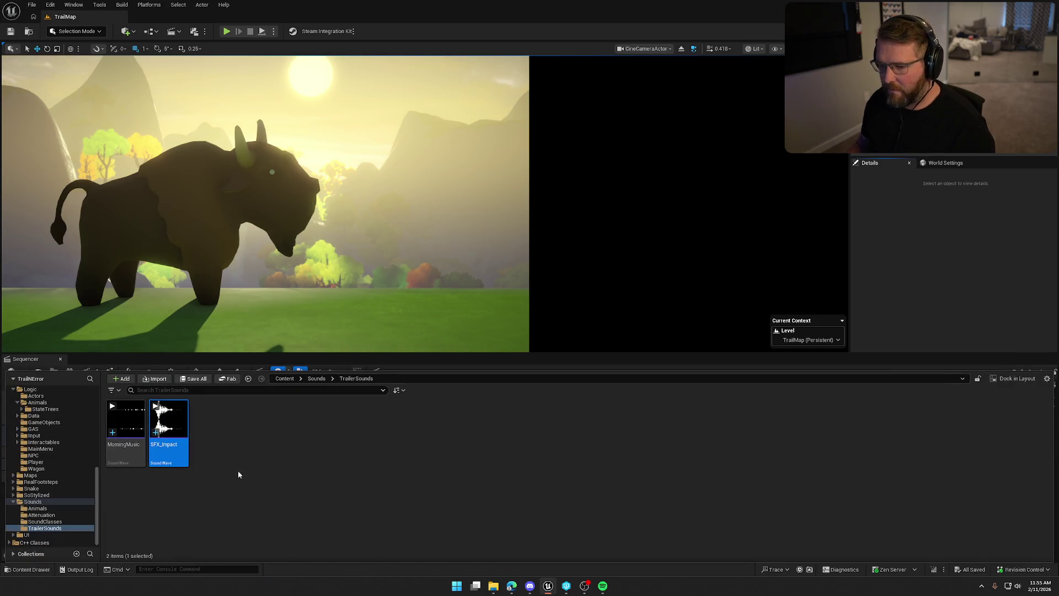
mouse_move(179, 436)
left_mouse_down()
mouse_move(61, 494)
mouse_move(91, 508)
left_mouse_up()
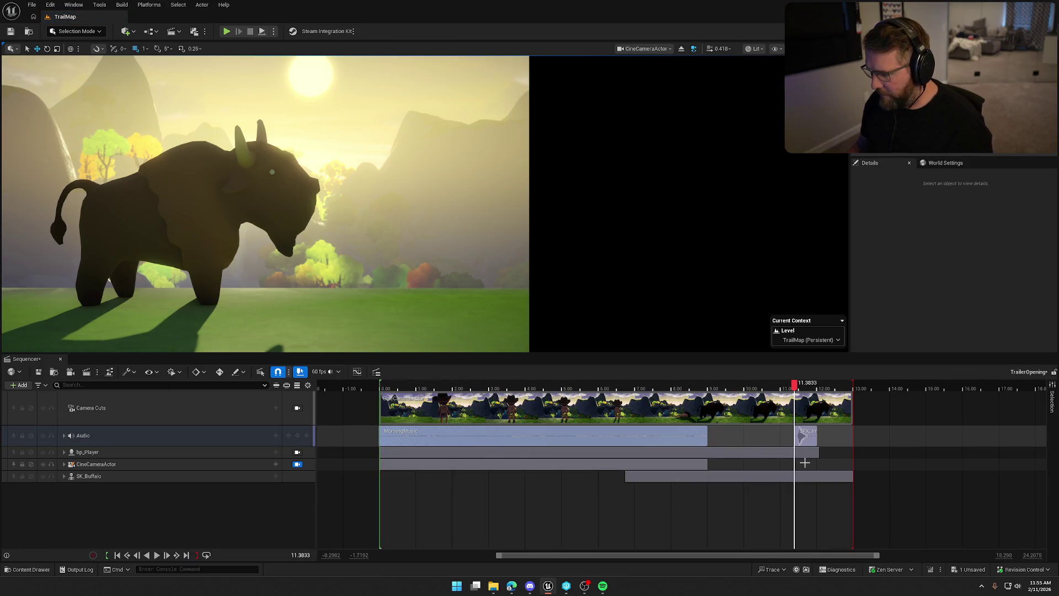
Slide the SFX_Impact clip to about 8.75 s, check it at 8.8 s, and replay from the start
left_click_drag(806, 440, 711, 440)
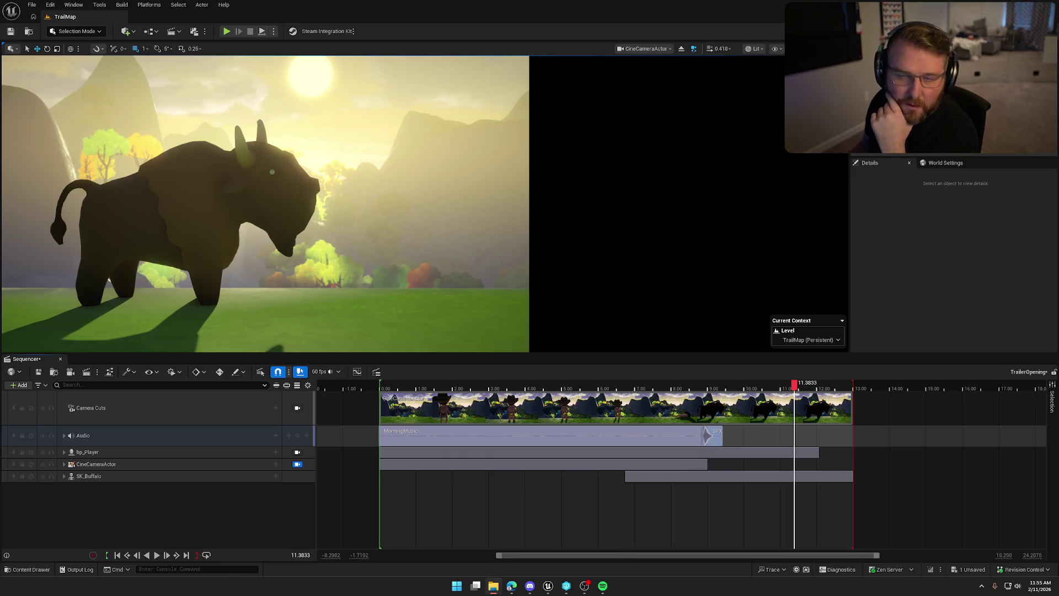
left_click(781, 386)
mouse_move(766, 395)
left_mouse_down()
mouse_move(699, 399)
mouse_move(722, 402)
left_mouse_up()
left_click(117, 555)
left_click(157, 555)
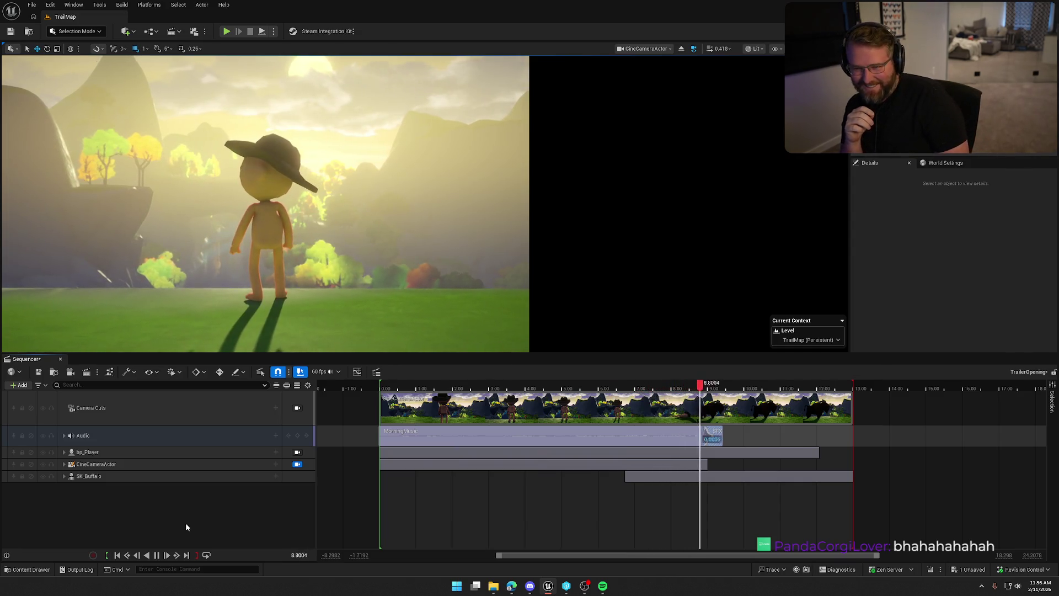
left_click(156, 555)
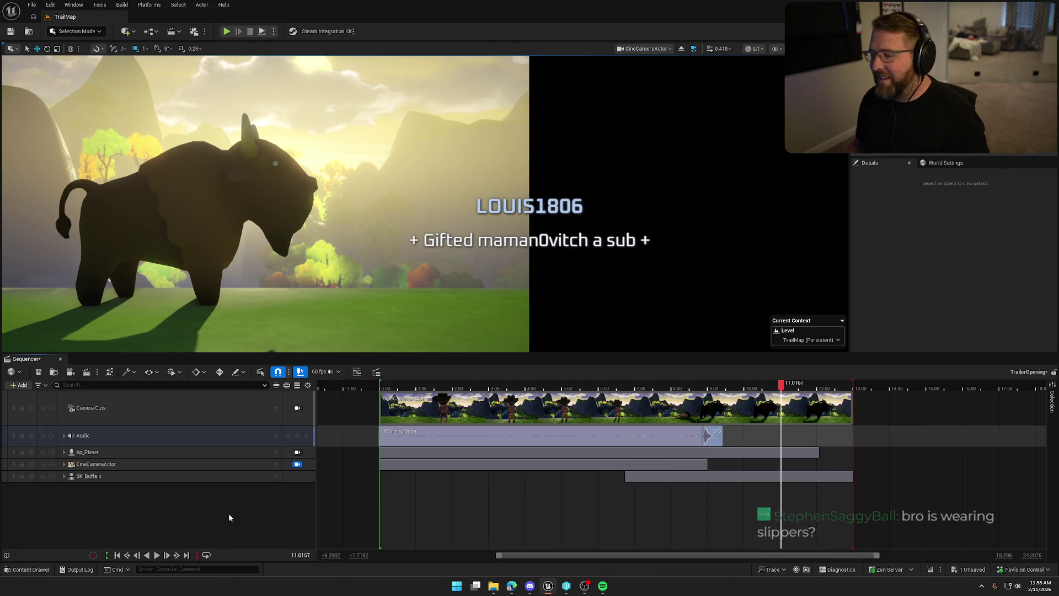
left_click(156, 555)
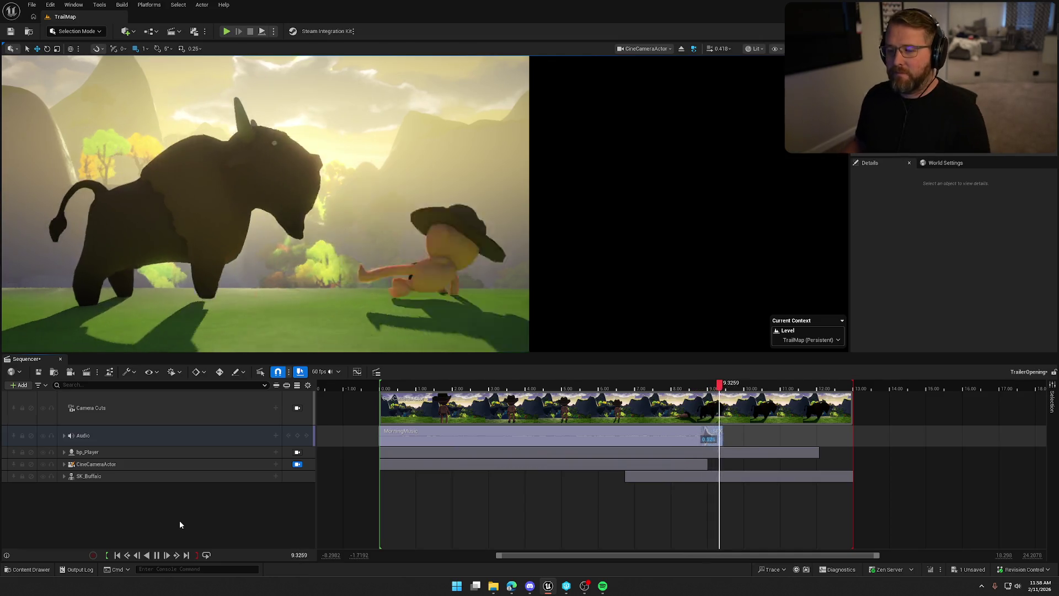
left_click(156, 555)
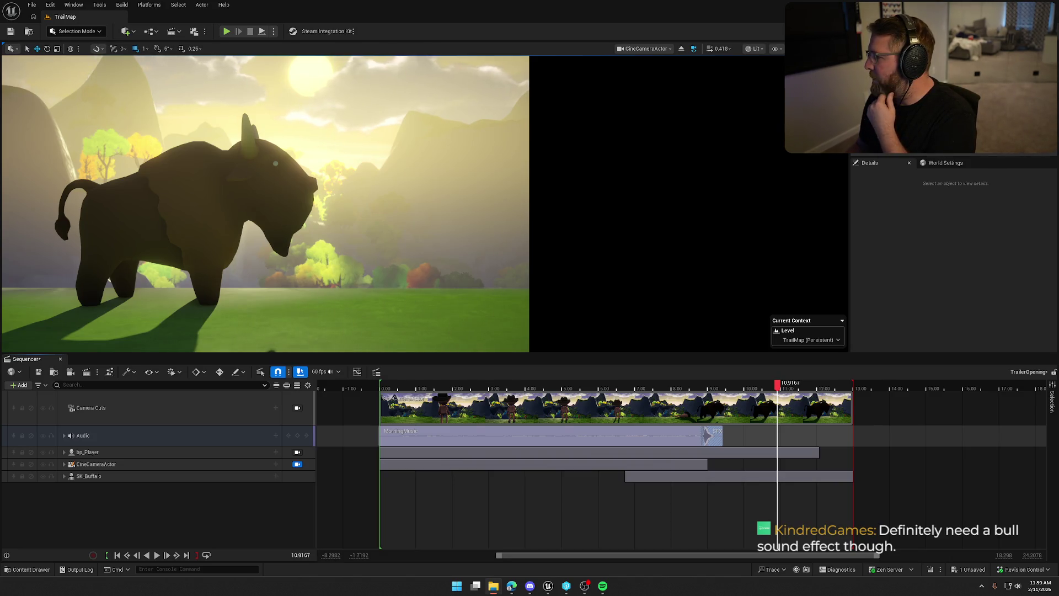
key("alt+F4")
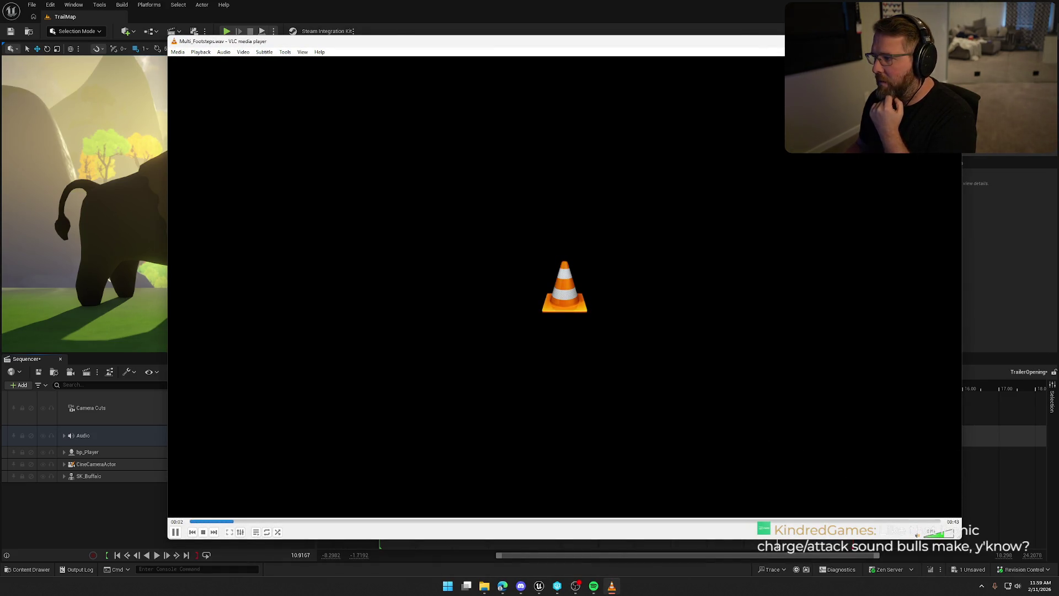
key("alt+F4")
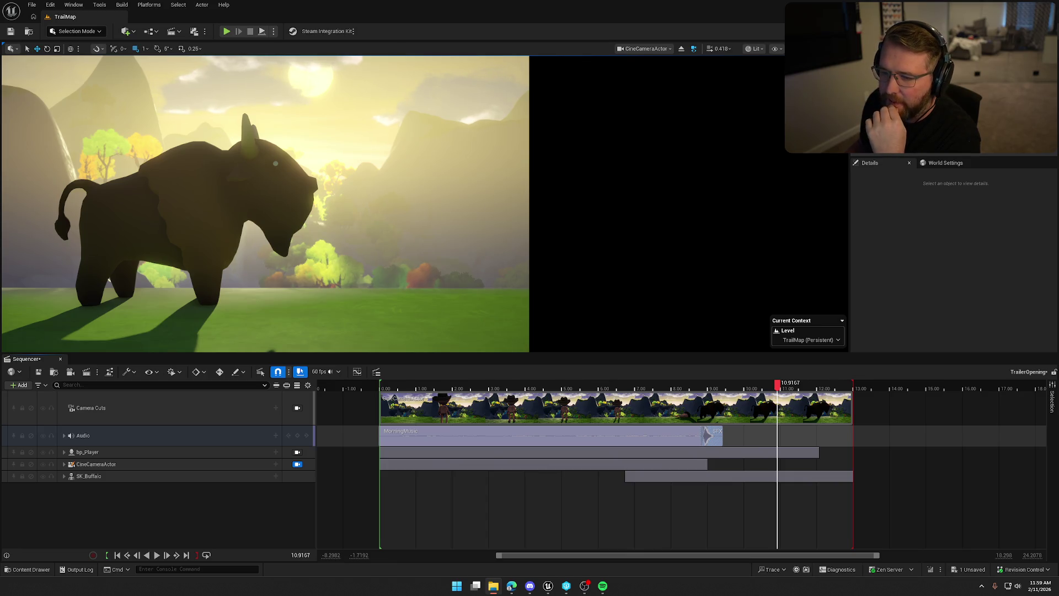
Bring the Unreal editor and its TrailerOpening sequence back into focus
left_click(955, 249)
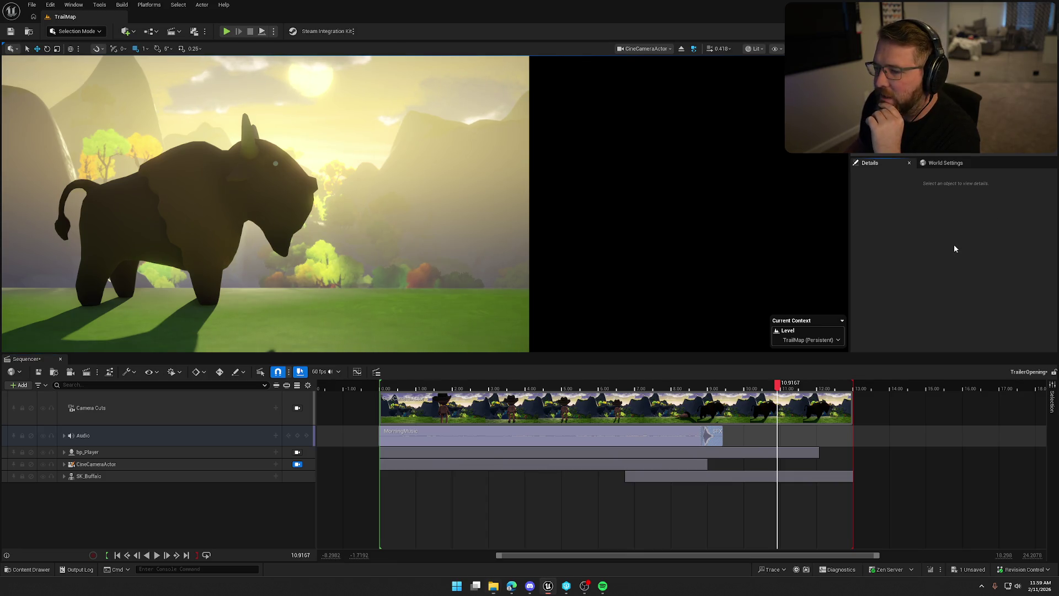
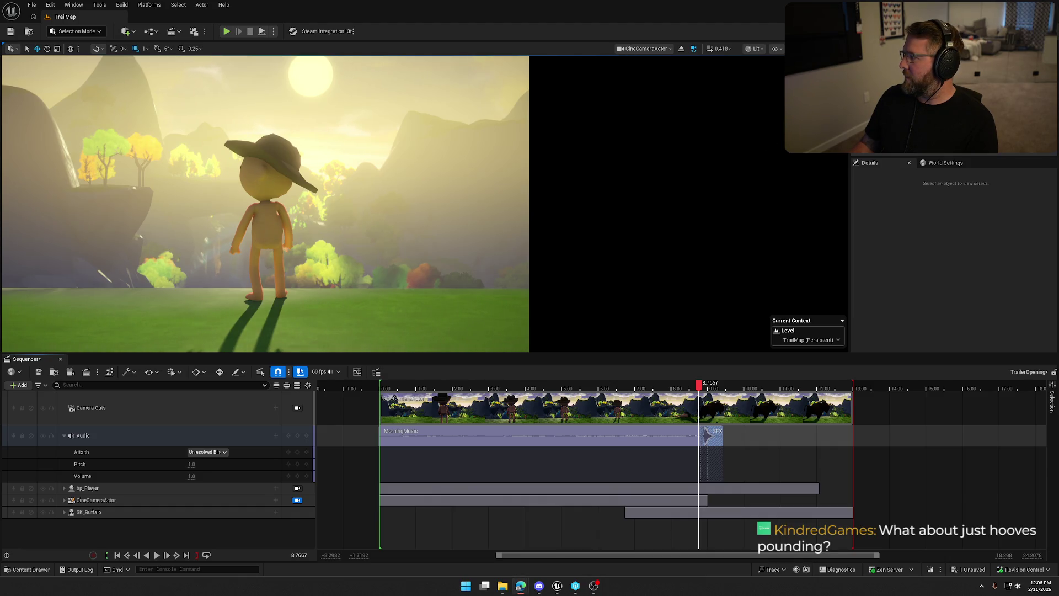
Switch to the Edge browser showing the stream's Twitch clip
key("alt+Tab")
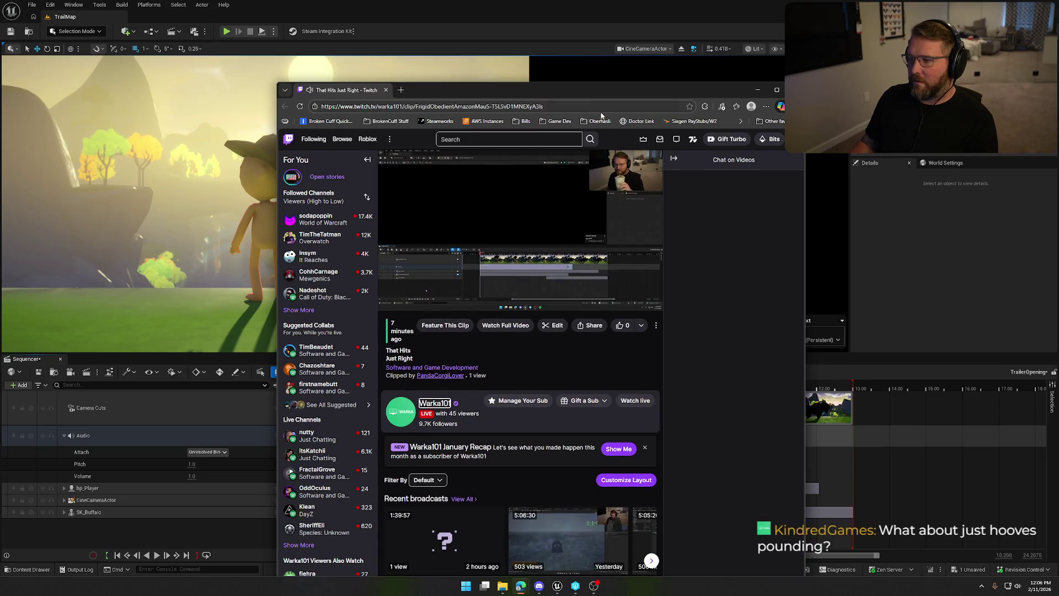
Maximize the Edge window and play the buffalo trailer clip full screen
double_click(601, 90)
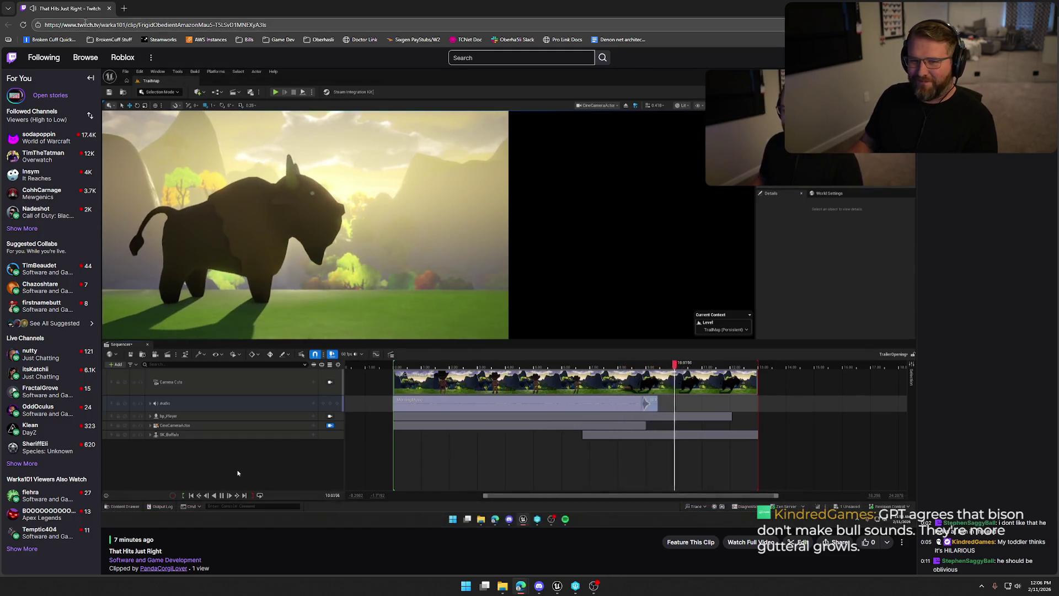
key("f")
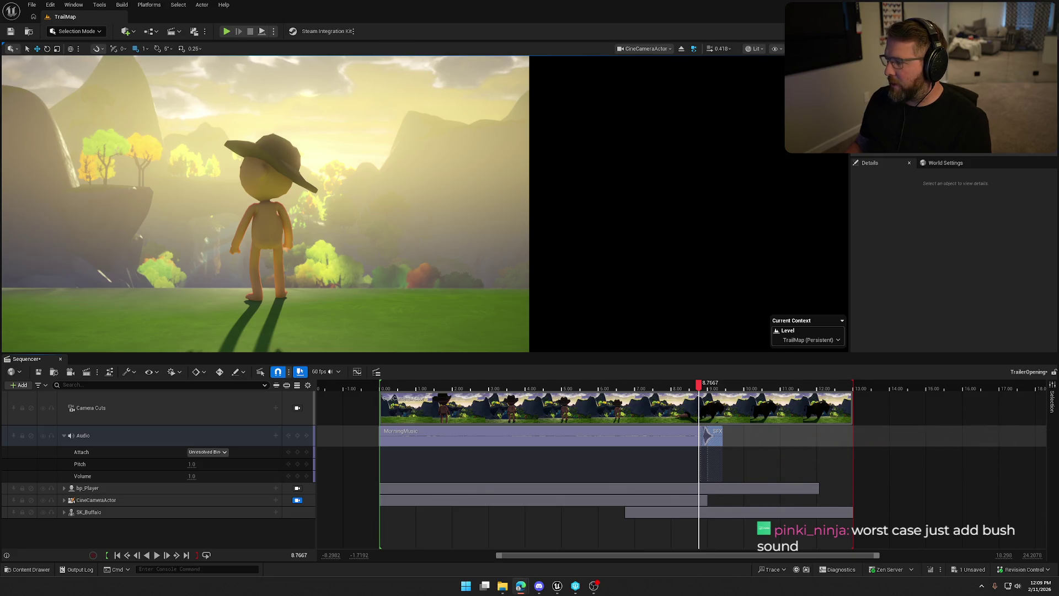
Browse the Content Drawer through SoStylized > Sounds to the Weather folder
left_click(30, 569)
left_click(36, 494)
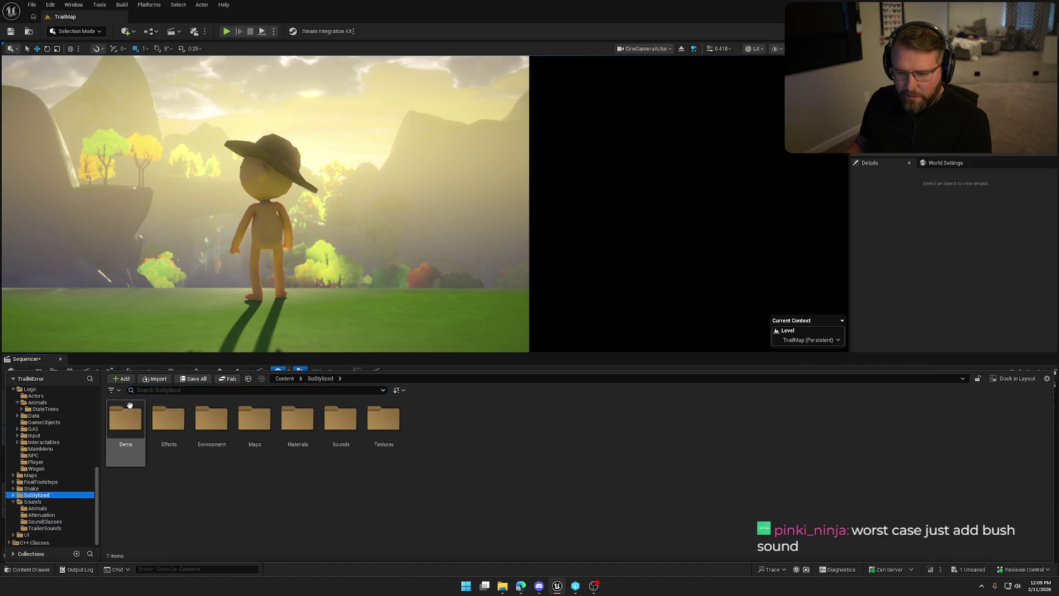
double_click(352, 425)
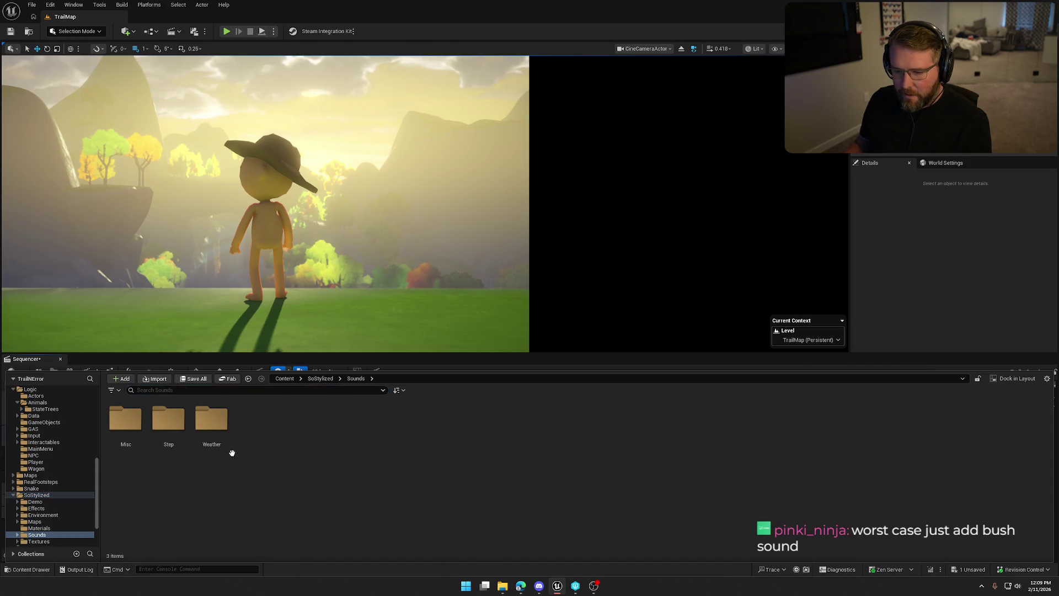
double_click(130, 425)
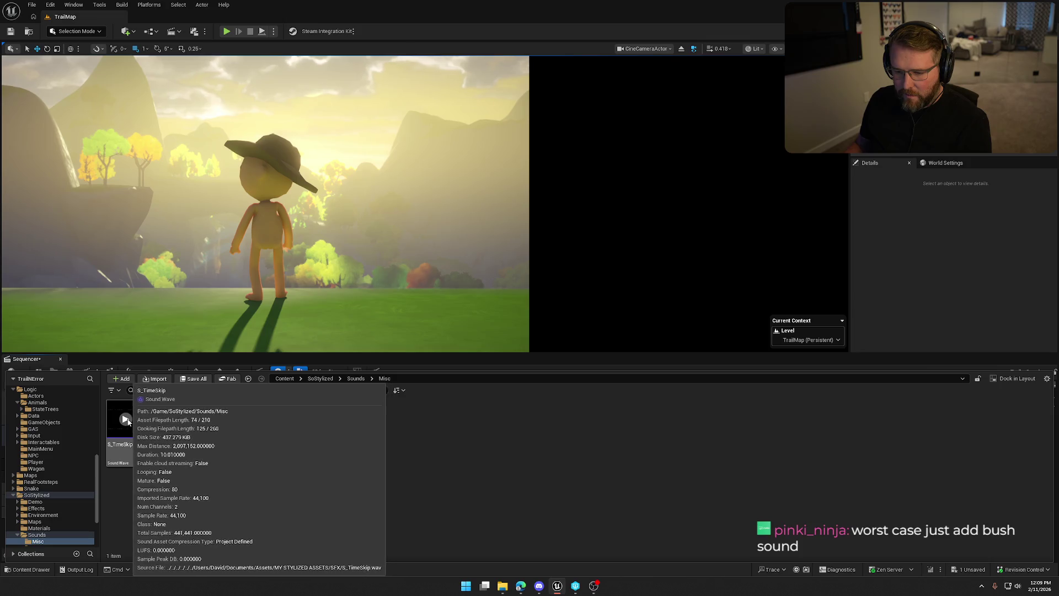
scroll(50, 496, "down", 2)
left_click(49, 508)
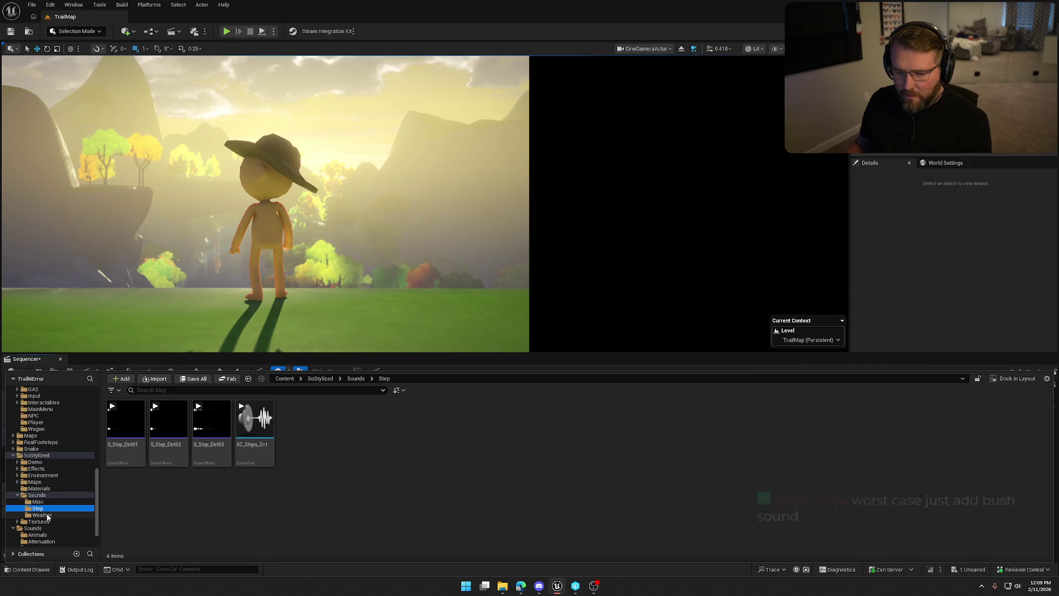
left_click(44, 515)
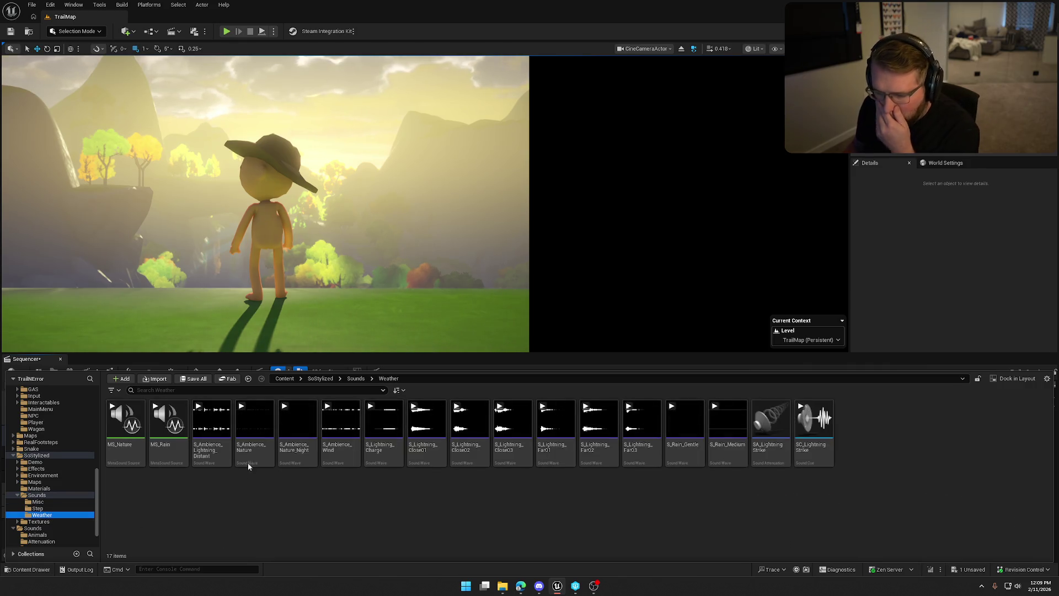
Preview S_Ambience_Nature and S_Ambience_Nature_Night, then stop the preview
left_click(254, 419)
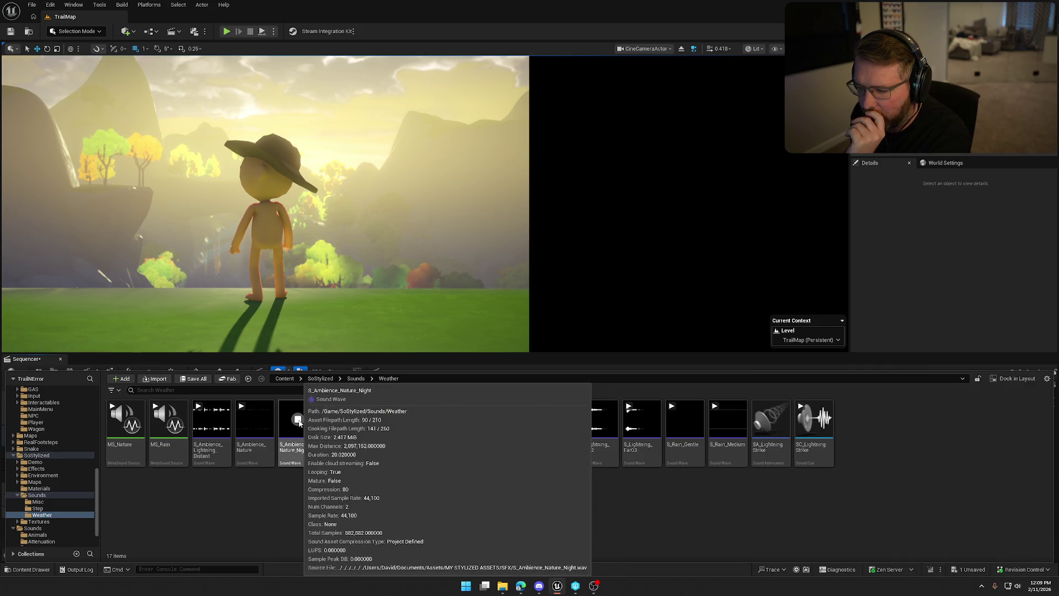
left_click(255, 421)
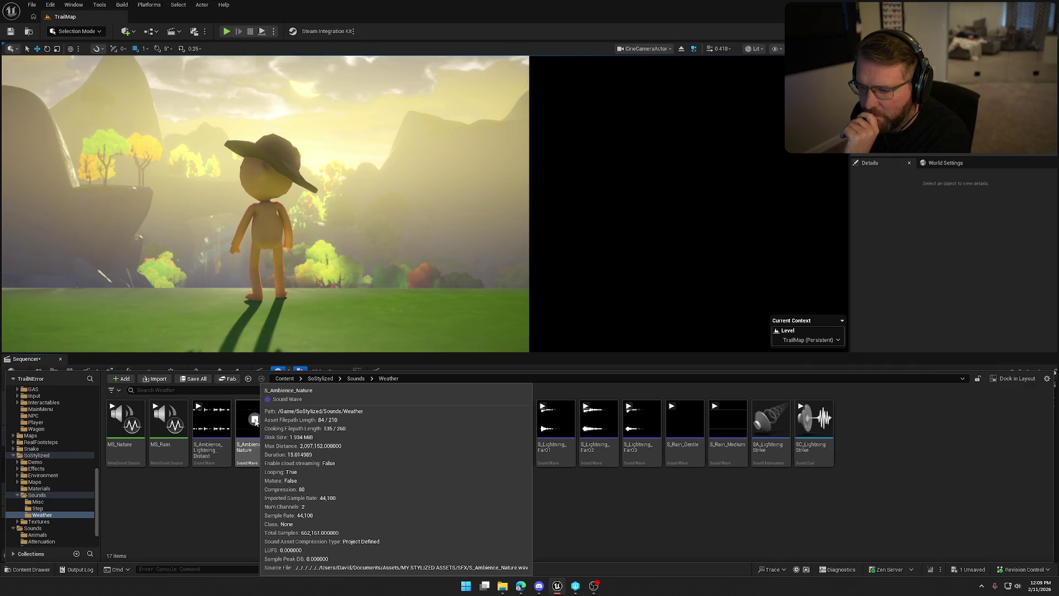
left_click(254, 420)
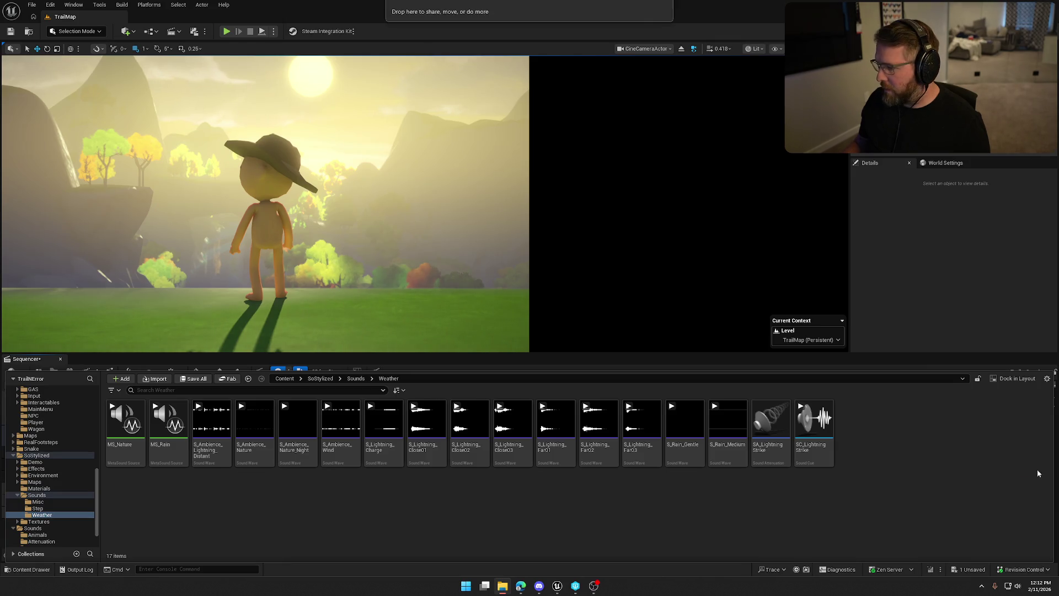
Open the TrailerSounds folder and try dragging SFX_Impact onto the trailer timeline
key("ctrl+space")
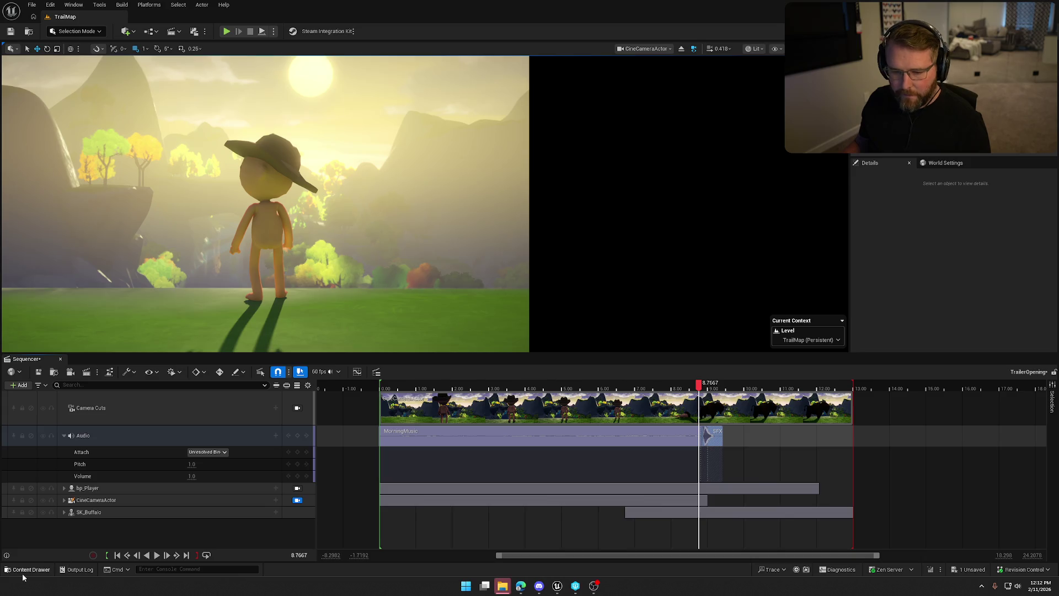
left_click(31, 570)
left_click(43, 528)
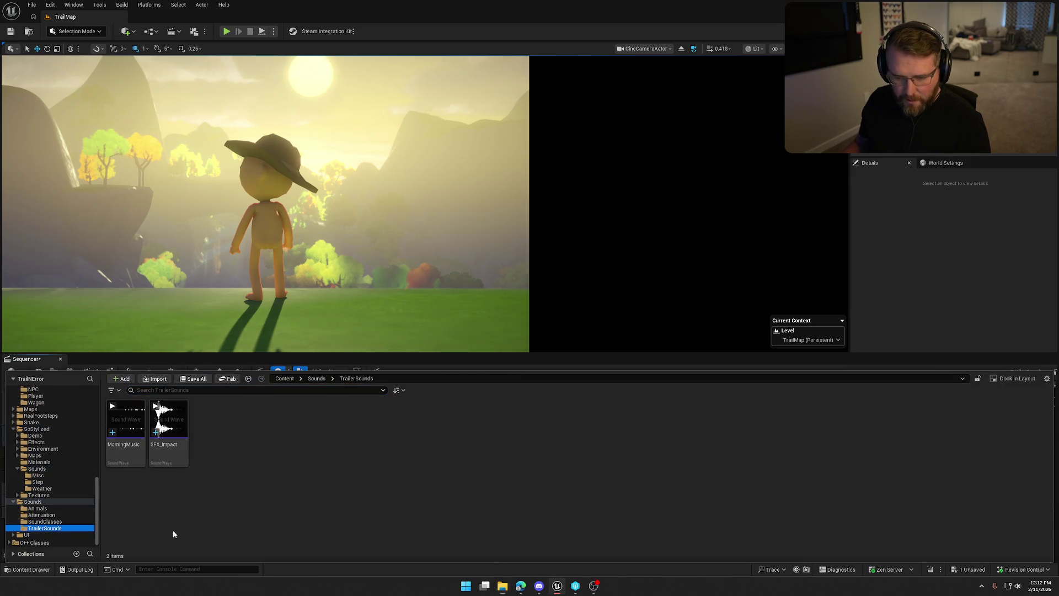
left_click_drag(168, 419, 526, 477)
Import BG_Birds.wav into TrailerSounds and preview the BG_Birds sound
left_click(23, 572)
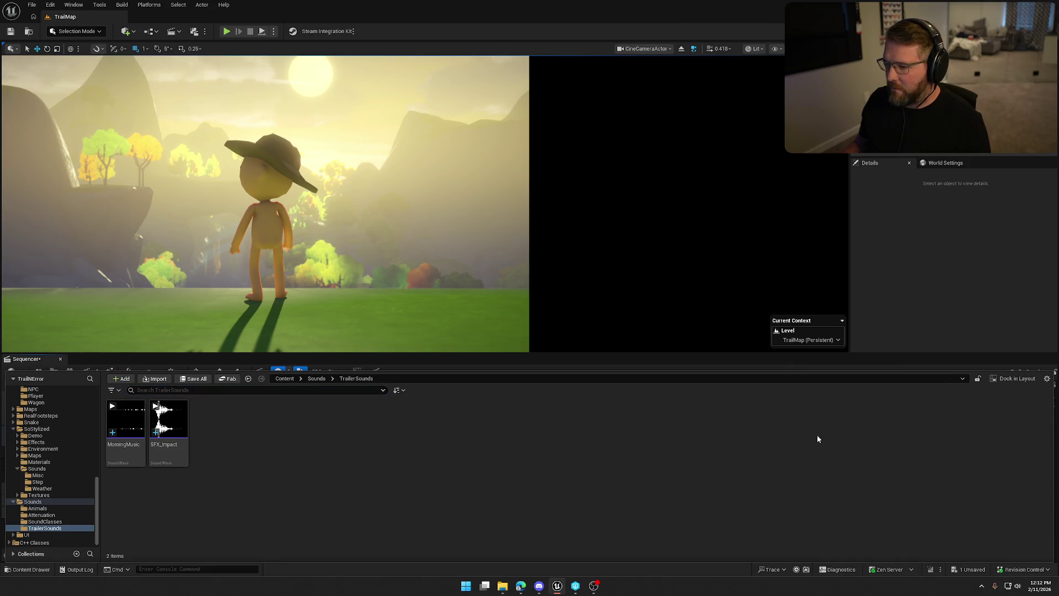
mouse_move(126, 424)
left_mouse_down()
mouse_move(110, 469)
mouse_move(21, 571)
mouse_move(165, 469)
left_mouse_up()
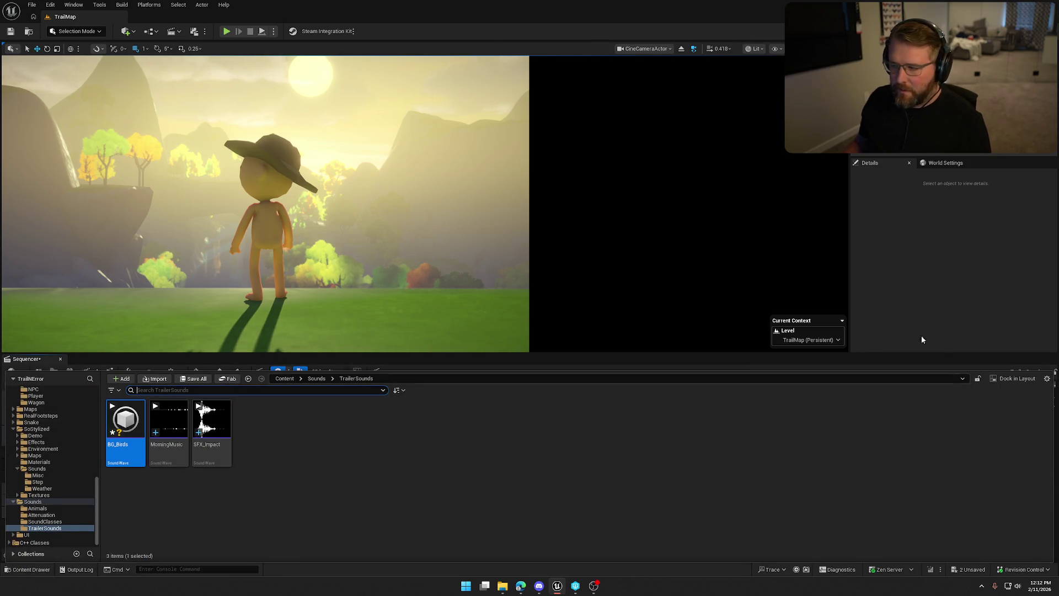
left_click(1011, 379)
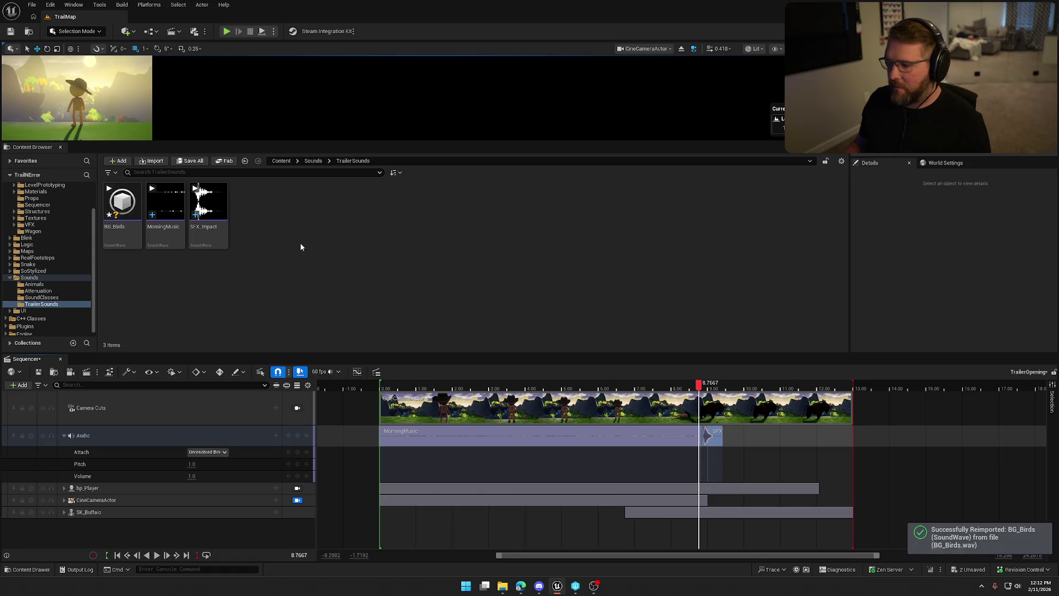
left_click(61, 148)
key("ctrl+space")
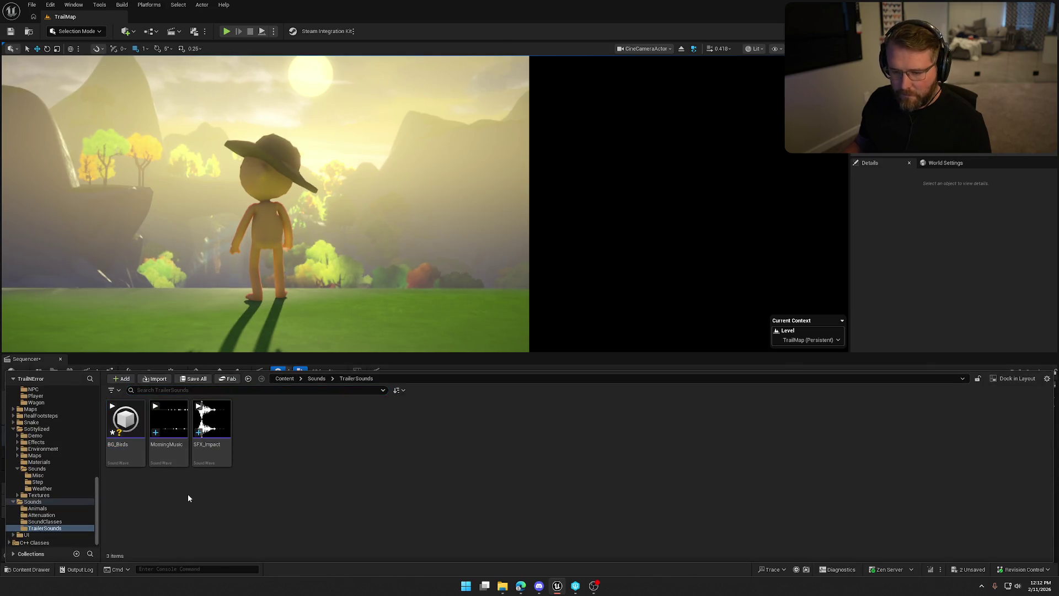
left_click(126, 420)
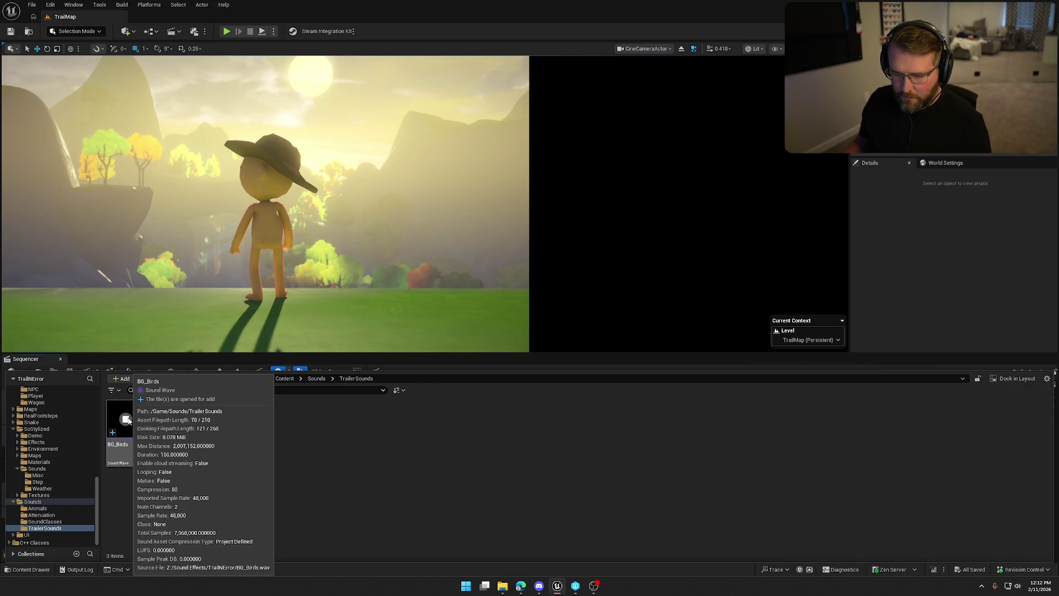
Add BG_Birds as a new audio section at the trailer's start and pan to its end
mouse_move(123, 423)
left_mouse_down()
mouse_move(116, 404)
mouse_move(94, 531)
left_mouse_up()
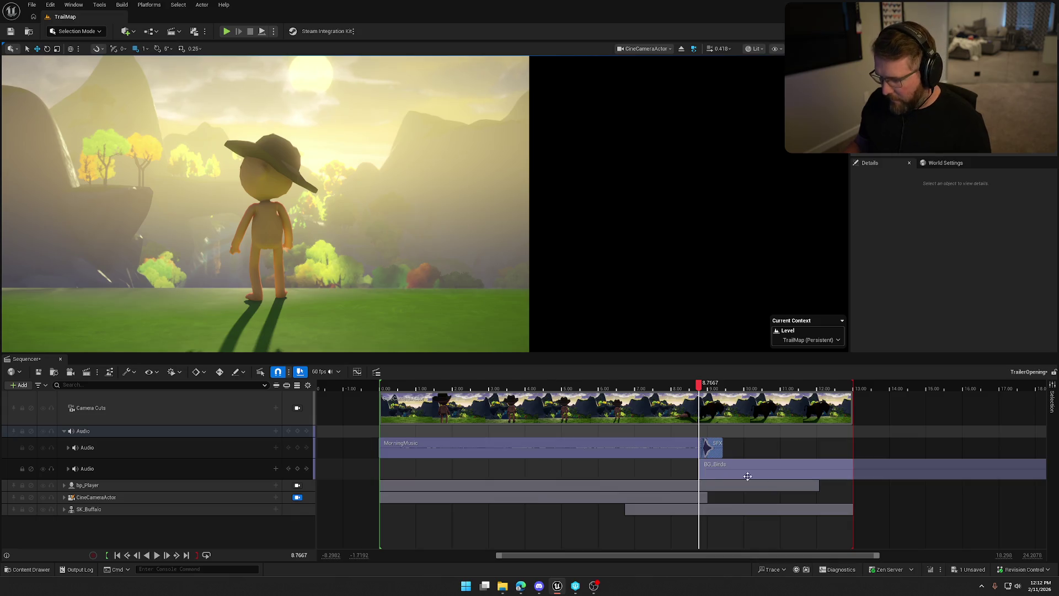
left_click_drag(823, 472, 504, 481)
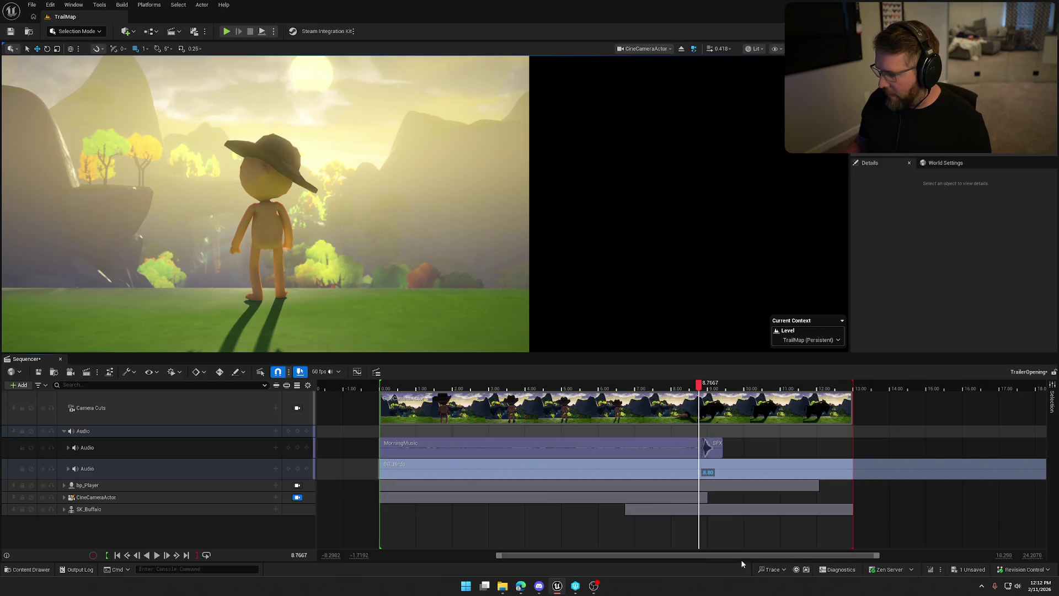
left_click_drag(729, 554, 941, 555)
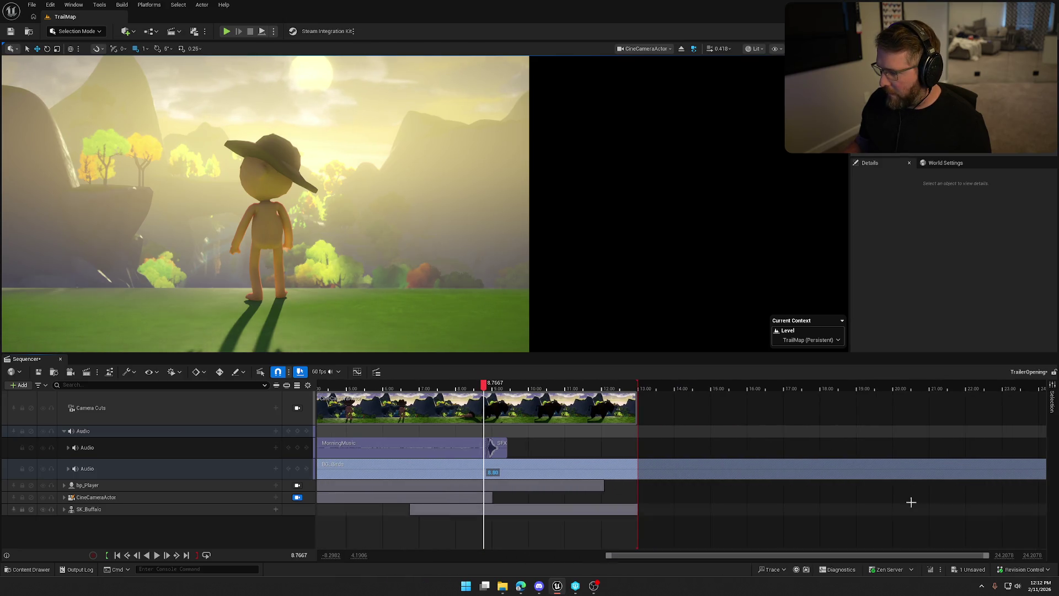
scroll(910, 502, "down", 5)
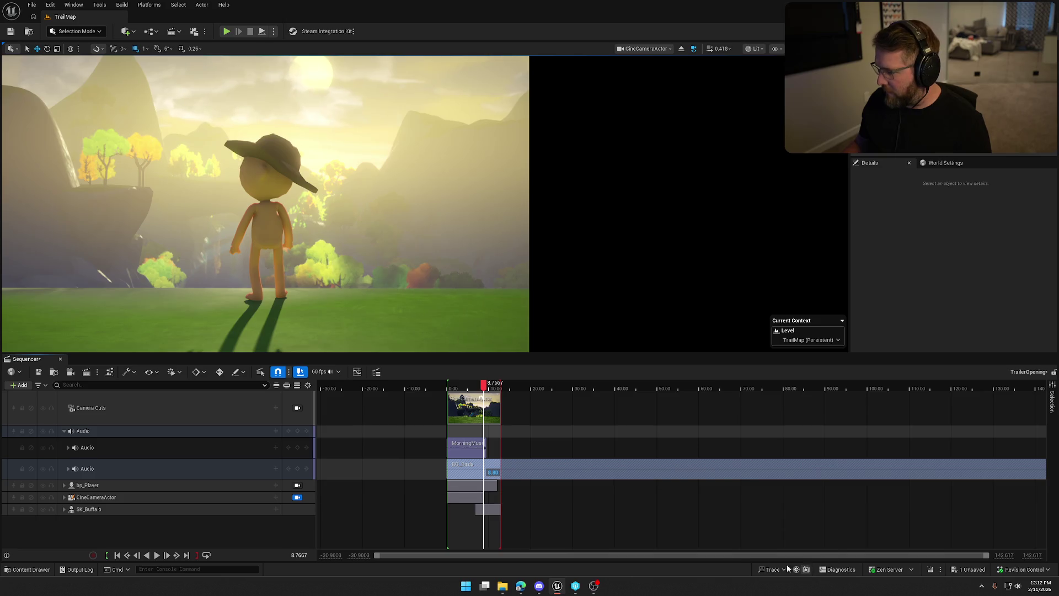
mouse_move(885, 499)
left_mouse_down()
mouse_move(551, 499)
mouse_move(791, 482)
mouse_move(374, 468)
left_mouse_up()
left_click_drag(610, 557, 390, 553)
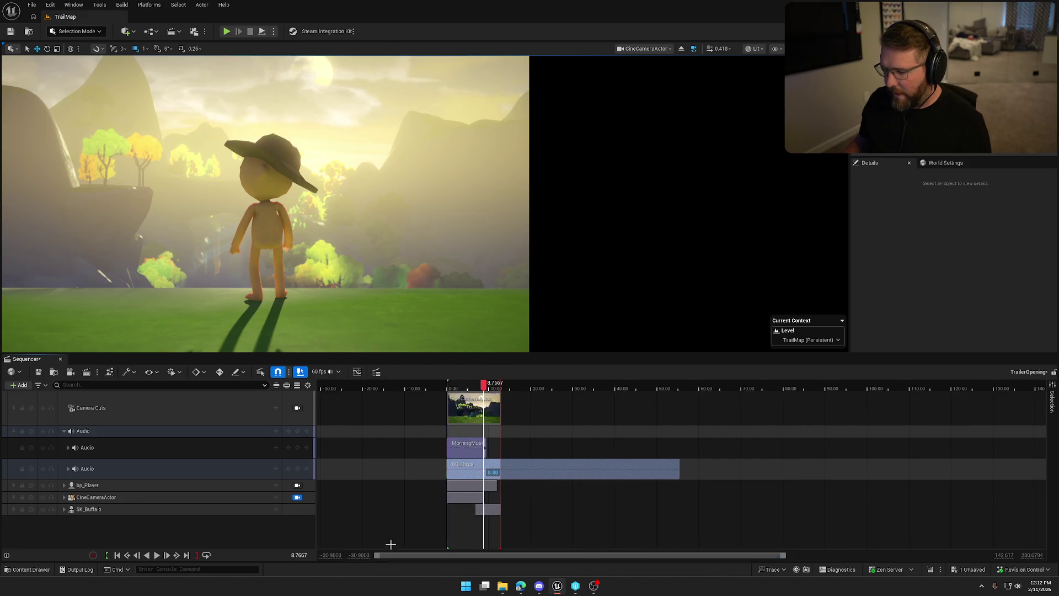
scroll(538, 483, "up", 3)
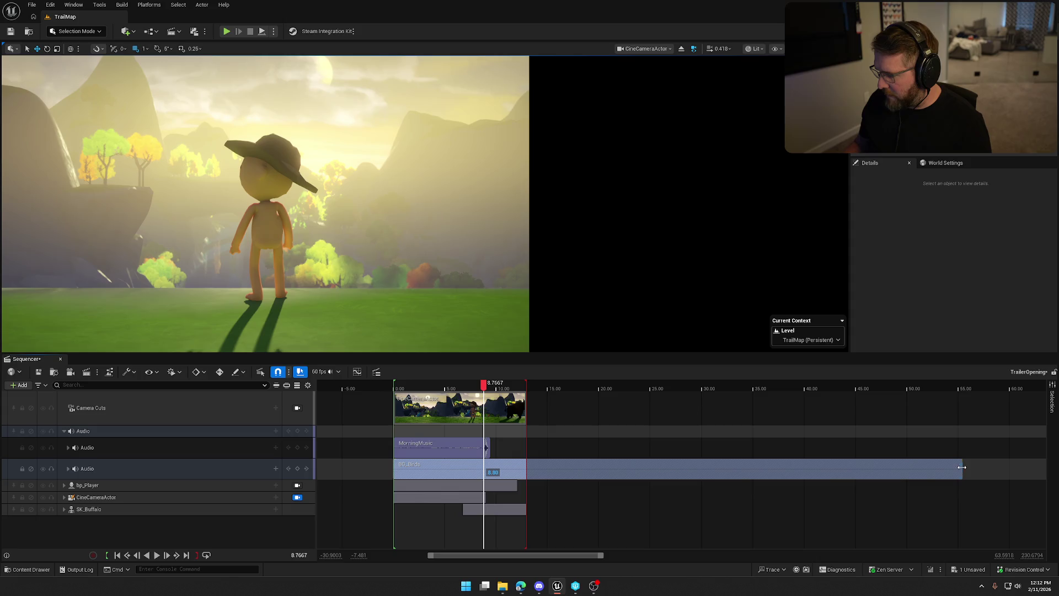
Trim BG_Birds to end with the sequence, fit the view, and rewind the playhead to 0
left_click_drag(962, 466, 528, 474)
left_click(554, 521)
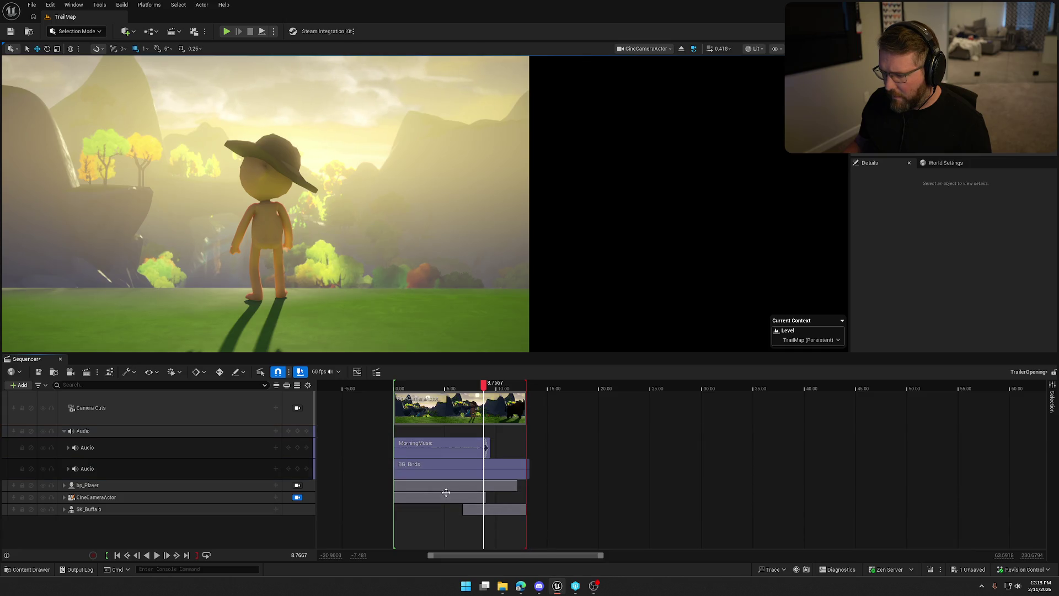
scroll(484, 504, "up", 5)
mouse_move(478, 555)
left_mouse_down()
mouse_move(458, 553)
mouse_move(483, 544)
left_mouse_up()
scroll(560, 496, "down", 1)
left_click_drag(480, 501, 329, 497)
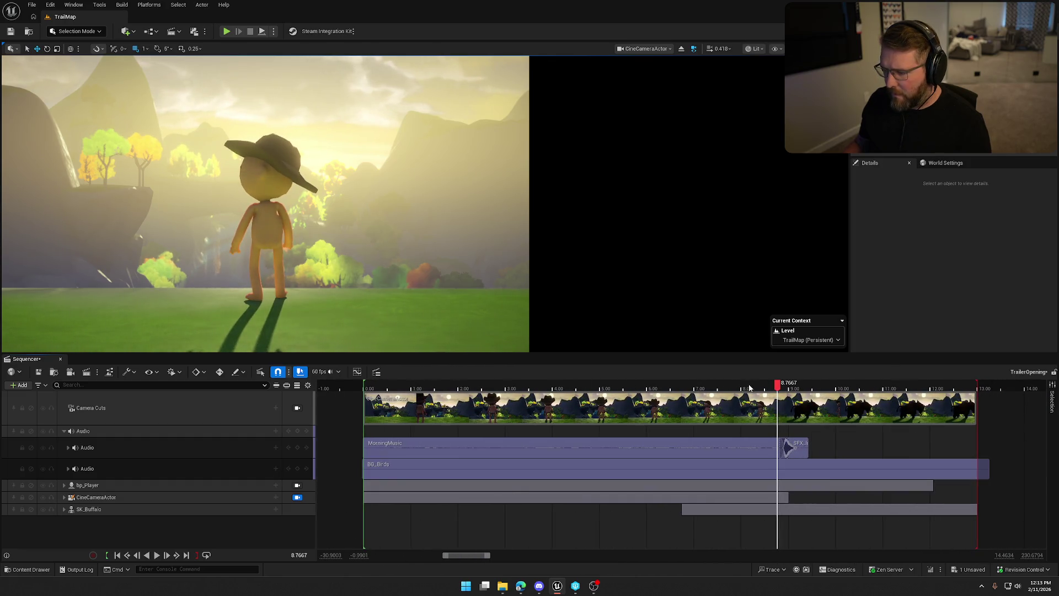
left_click_drag(779, 389, 362, 386)
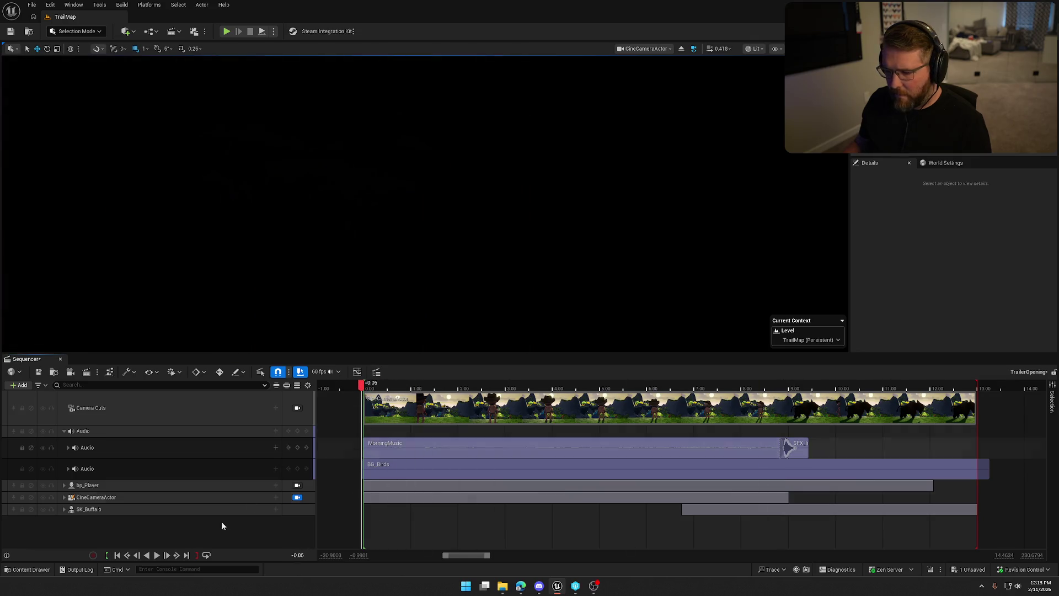
left_click(157, 555)
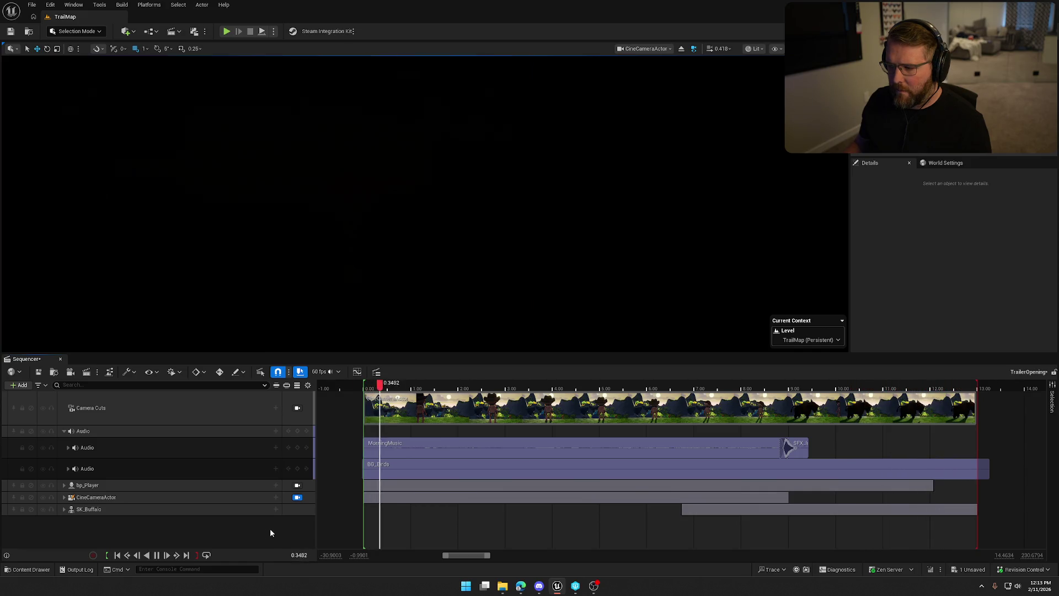
left_click(157, 555)
left_click(127, 468)
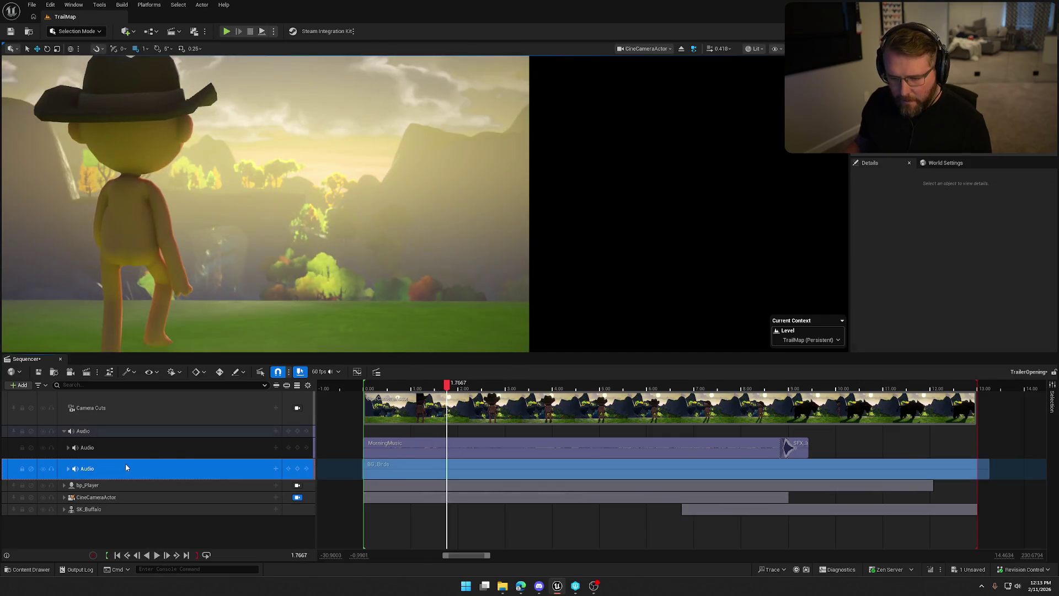
Set the BG_Birds Audio track's Volume to 1.5 and play the trailer through
left_click(68, 468)
left_click(194, 509)
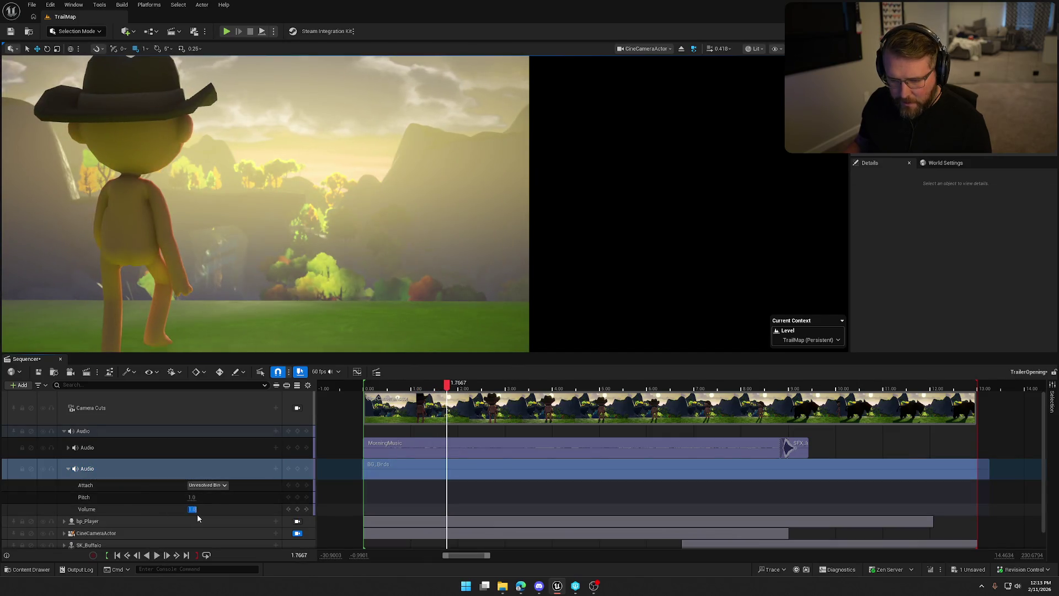
key("Return")
left_click(157, 555)
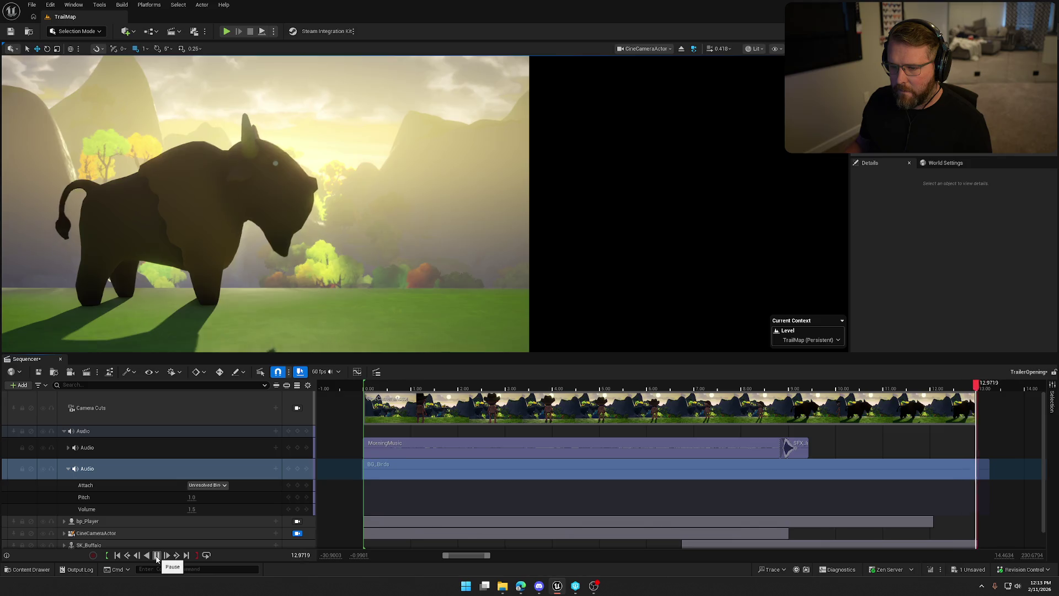
left_click(156, 555)
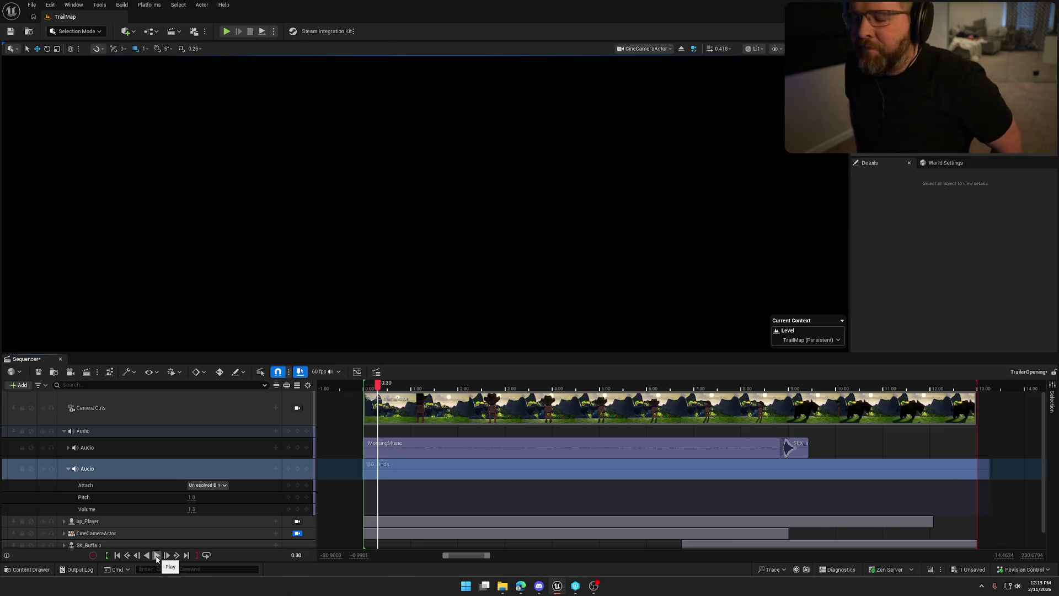
Scrub to about 7.7 s, collapse the Audio track, and replay the bear roar clip in VLC
mouse_move(378, 385)
left_mouse_down()
mouse_move(780, 403)
mouse_move(740, 402)
mouse_move(766, 403)
left_mouse_up()
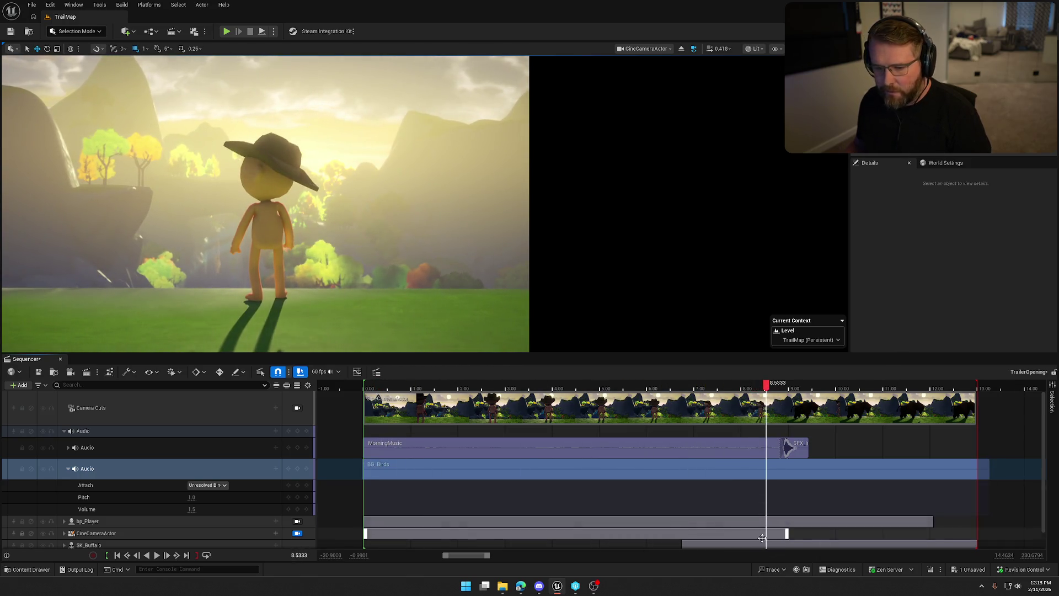
left_click(67, 469)
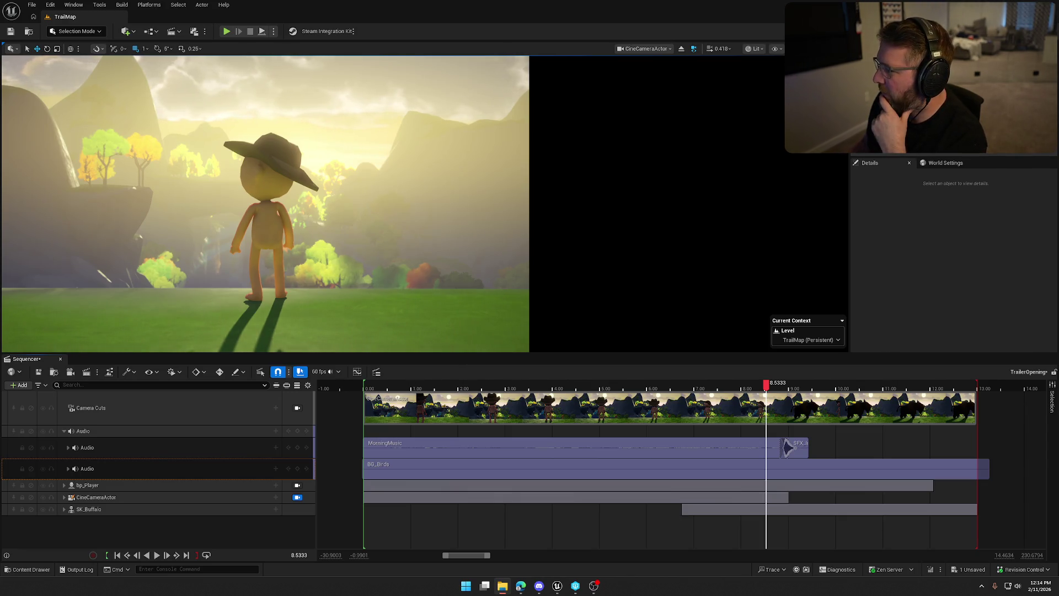
double_click(786, 441)
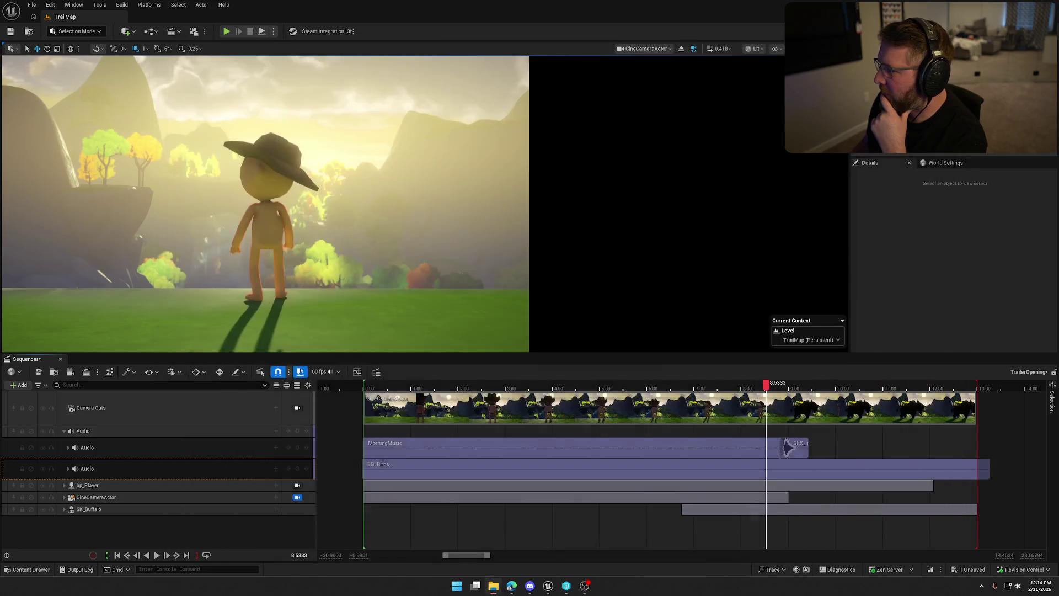
double_click(785, 441)
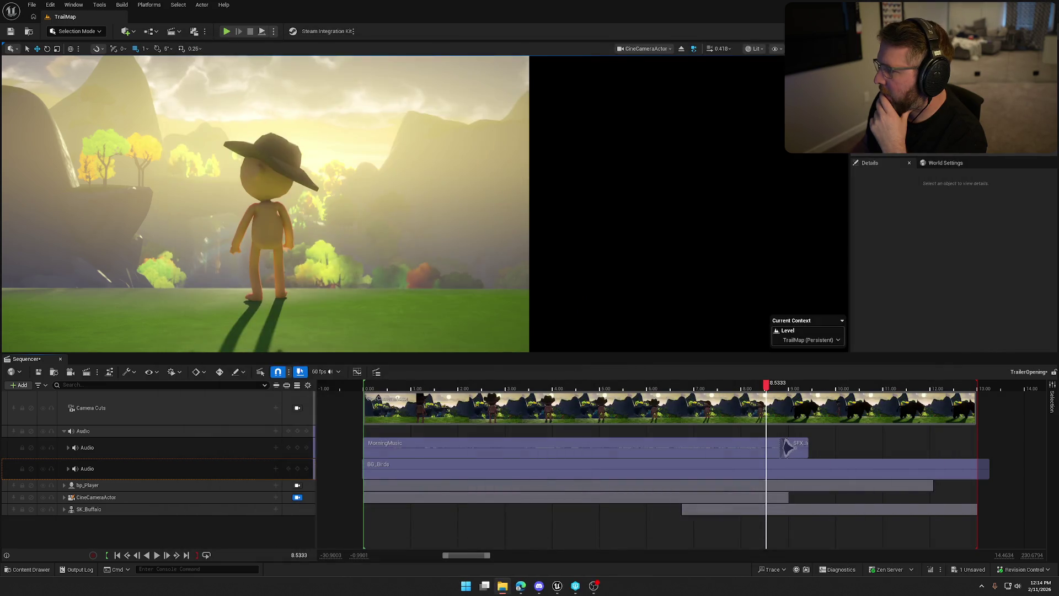
double_click(785, 441)
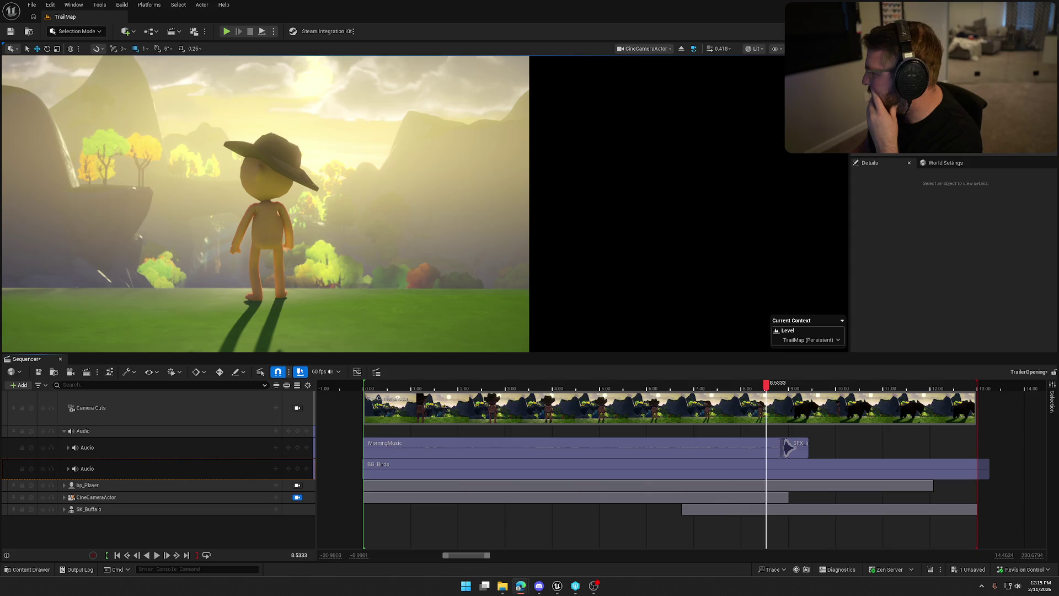
key("alt+Tab")
Maximize the browser and preview the R13-16 soft hoof sounds and Reverse_Horse_Footsteps_On_Gravel 02.wav
double_click(328, 171)
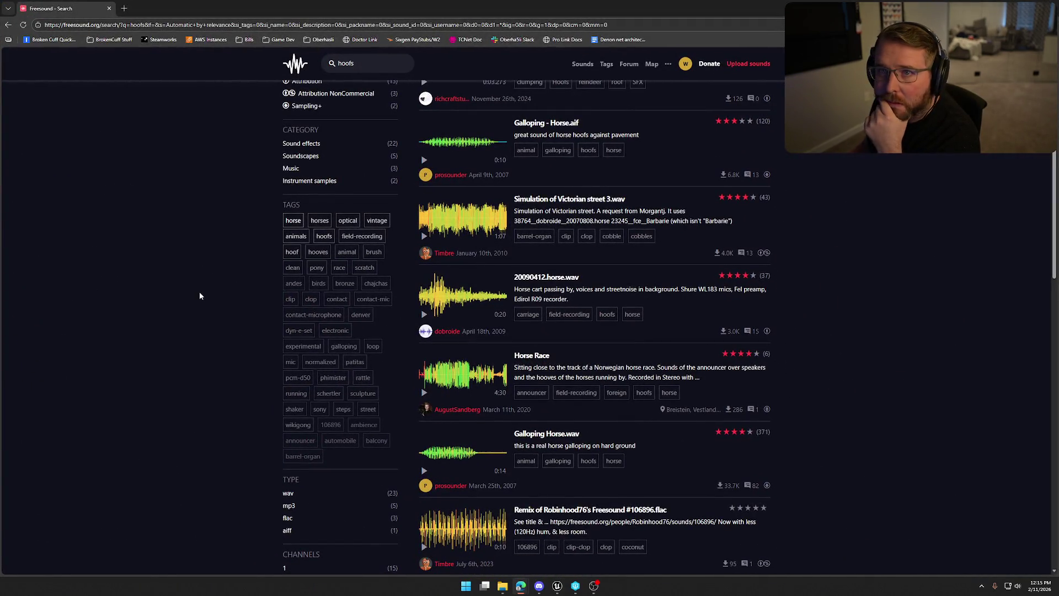
scroll(242, 320, "down", 5)
scroll(252, 323, "down", 2)
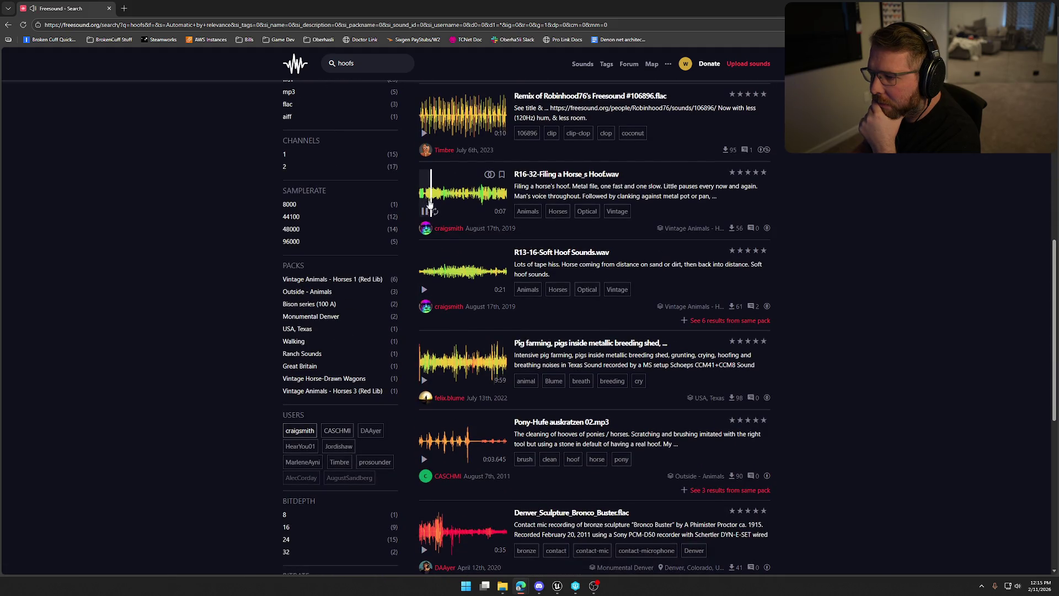
scroll(428, 267, "down", 1)
left_click(424, 249)
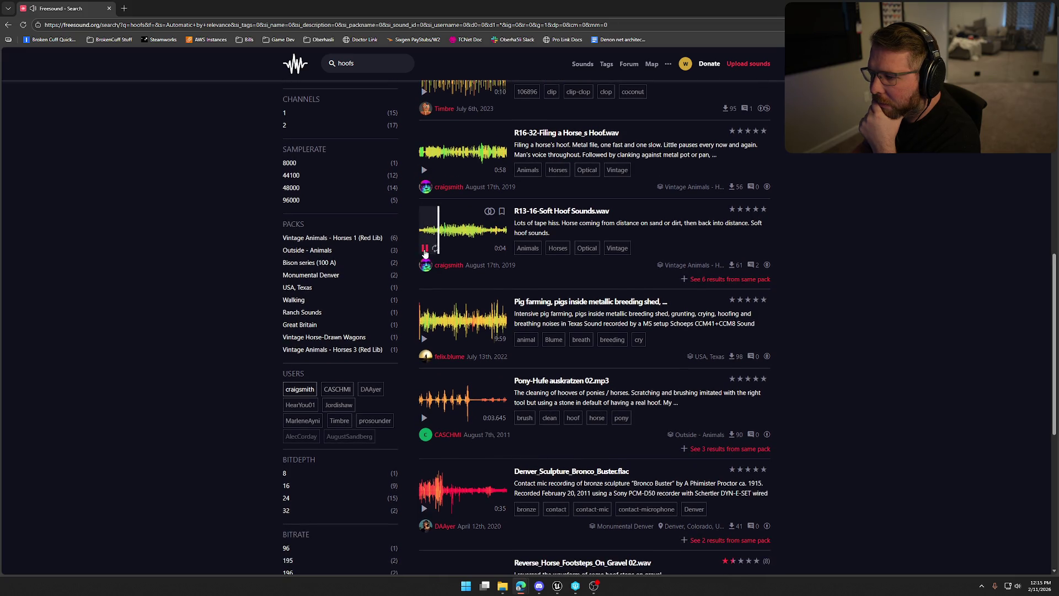
scroll(445, 304, "down", 6)
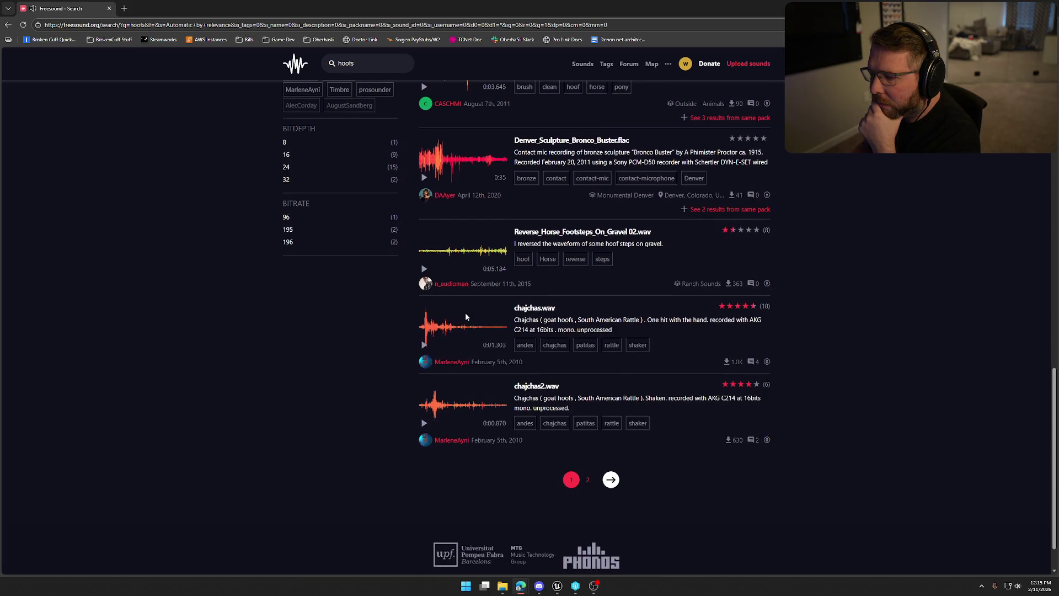
left_click(423, 268)
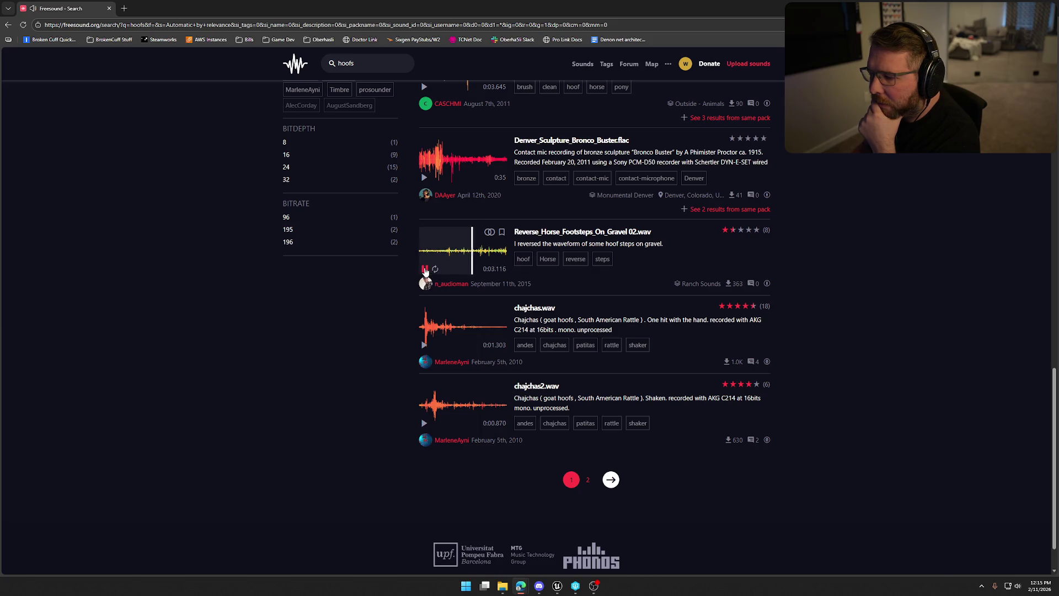
left_click(424, 270)
scroll(386, 308, "down", 1)
On results page 2, preview Horse Galloping, the panphilova street recording and hoofsteps.mp3
left_click(588, 430)
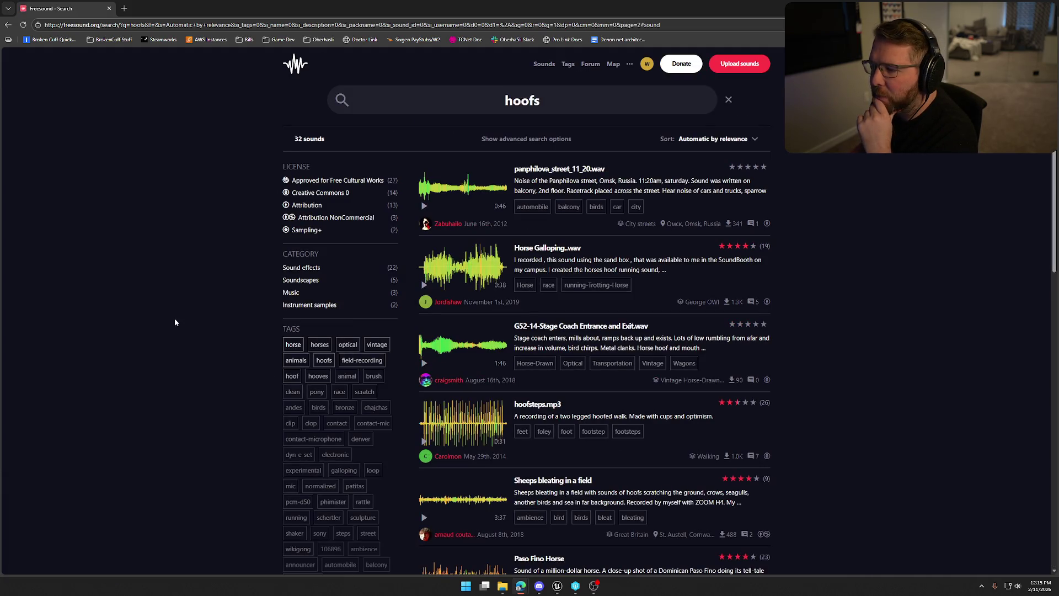
left_click(424, 285)
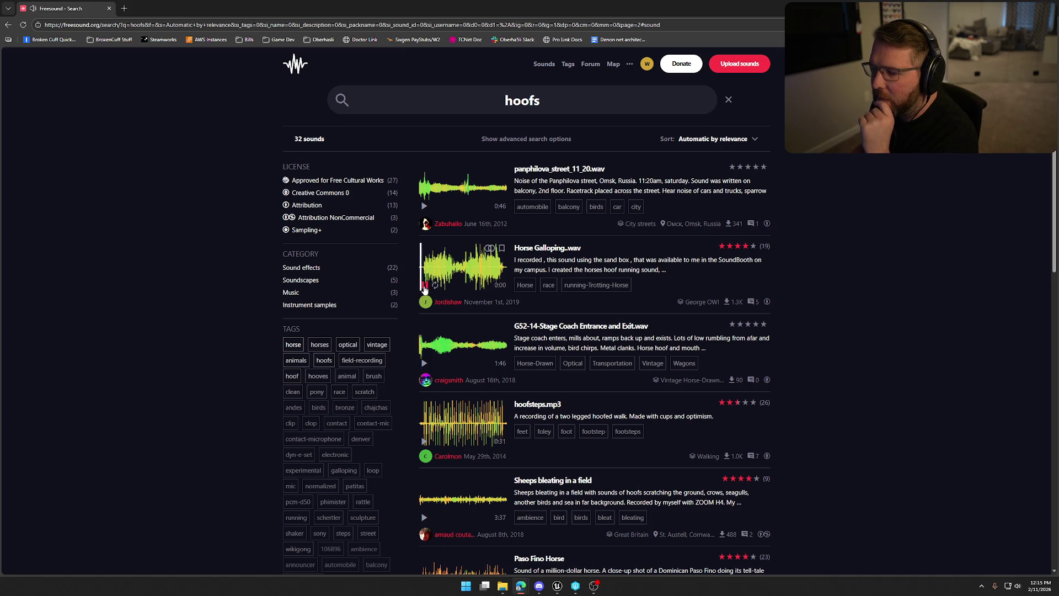
left_click(434, 279)
left_click(423, 207)
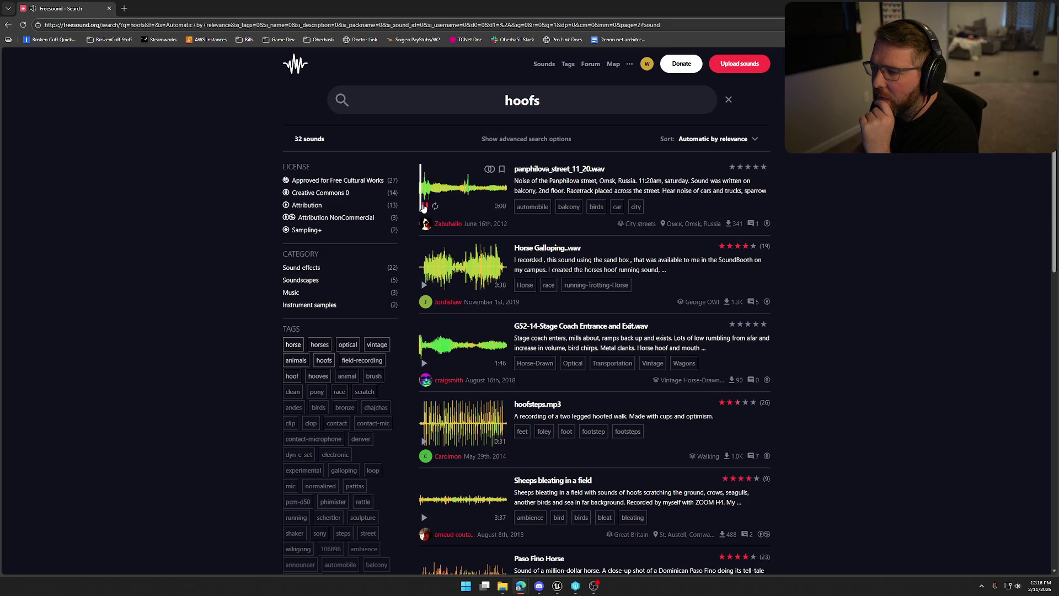
scroll(423, 221, "down", 2)
left_click(423, 318)
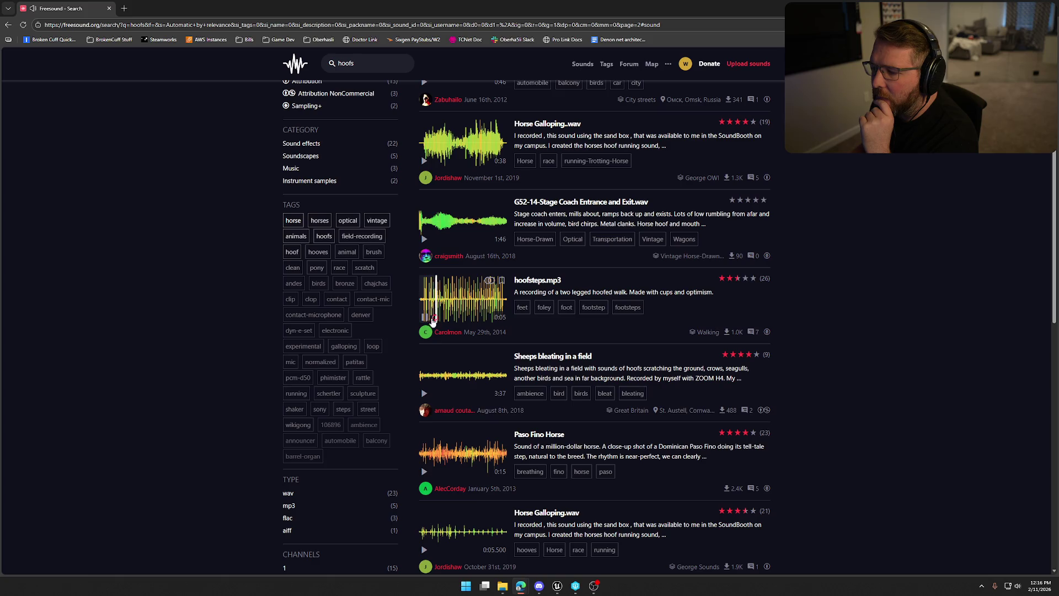
left_click(426, 319)
Preview Horse Galloping.wav, hoofed v1-01.wav and Paso Fino Horse, replaying Horse Galloping.wav
scroll(425, 320, "down", 2)
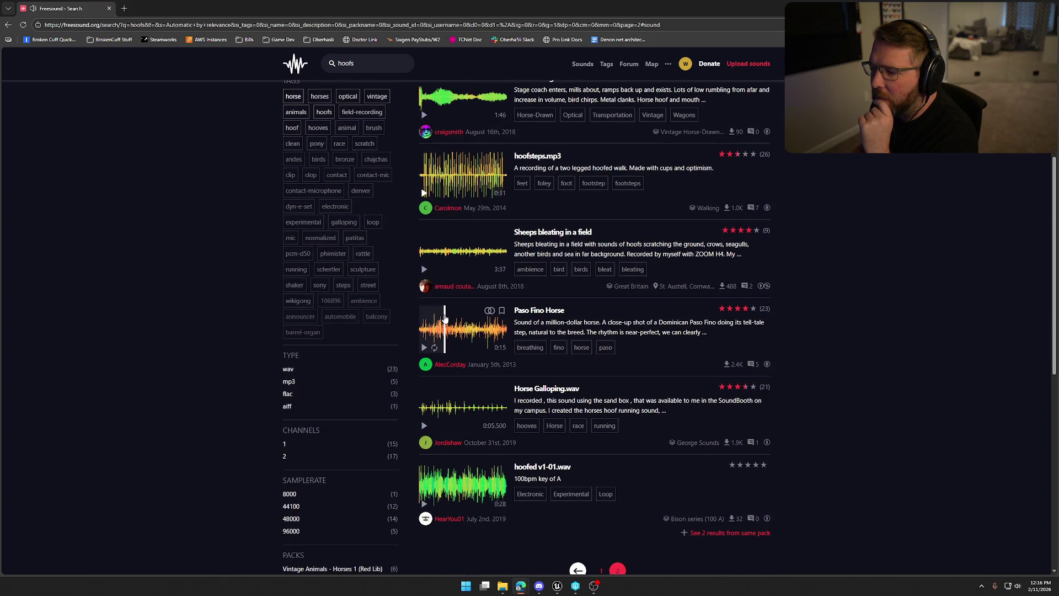
scroll(445, 321, "down", 1)
left_click(424, 342)
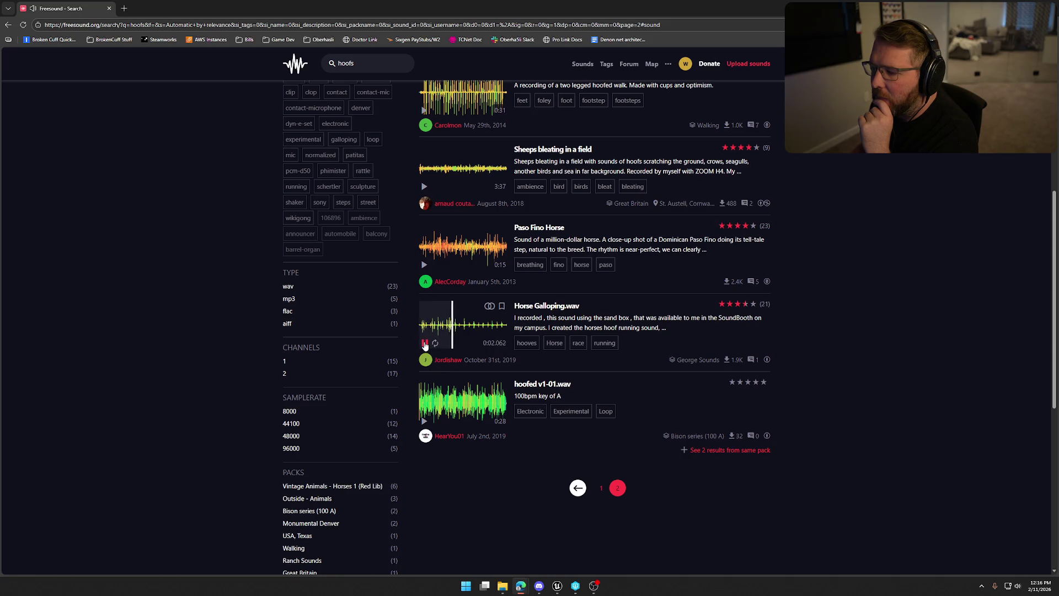
left_click(424, 420)
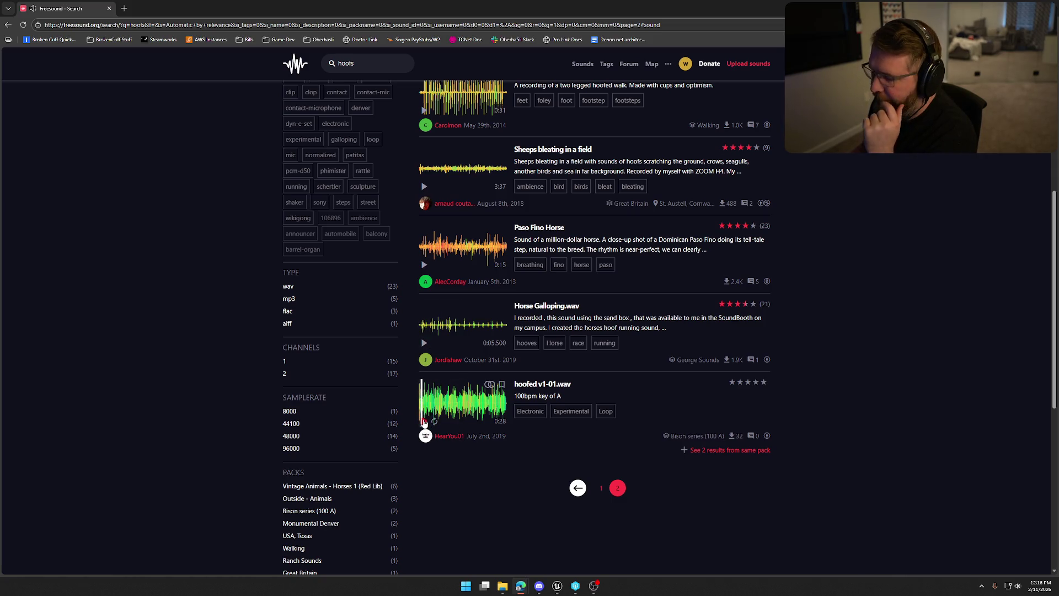
left_click(425, 265)
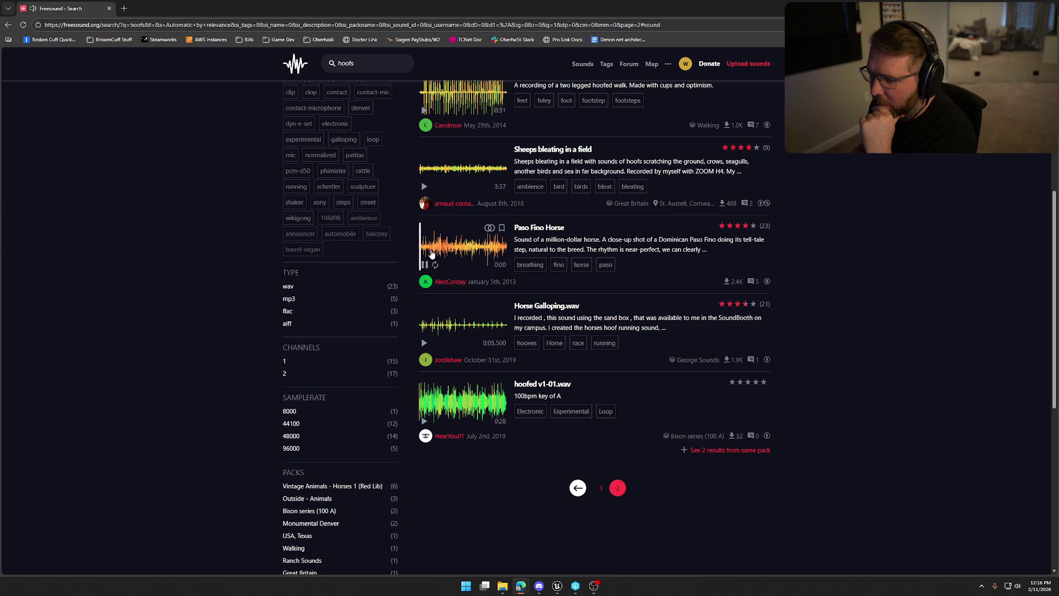
left_click(424, 342)
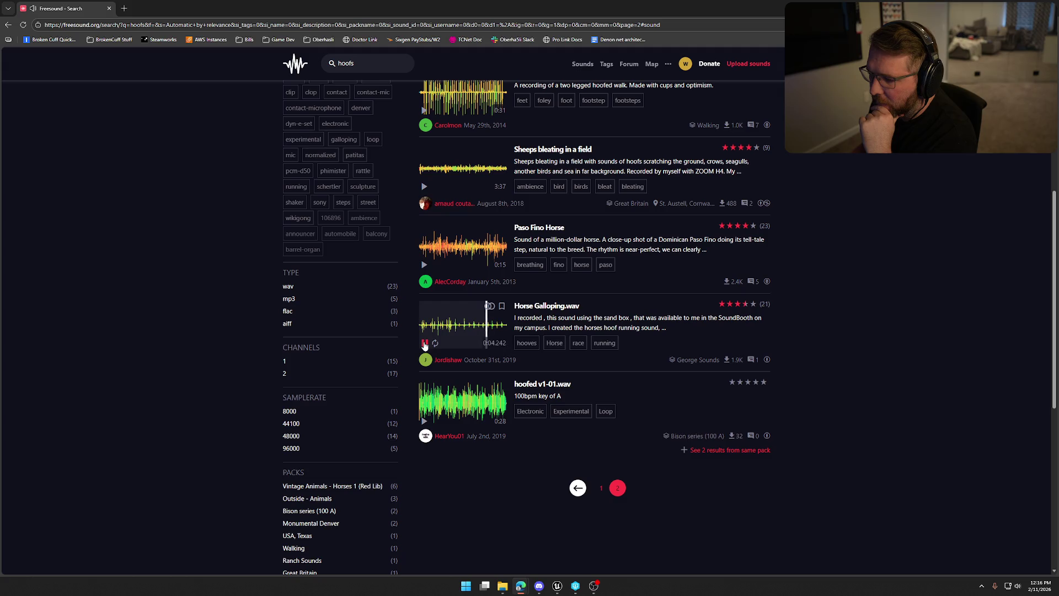
left_click(424, 344)
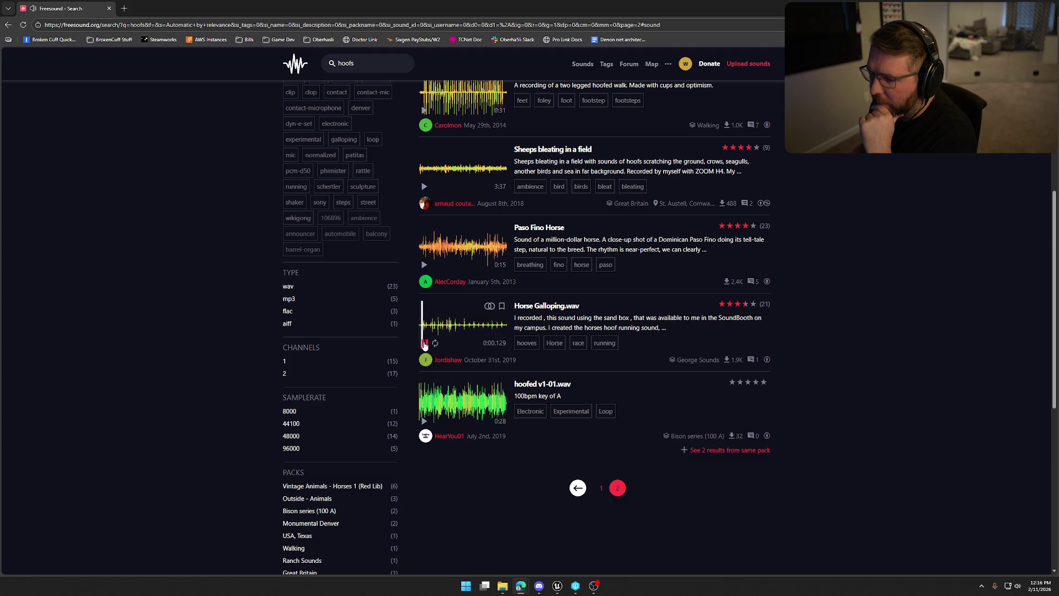
scroll(456, 331, "up", 6)
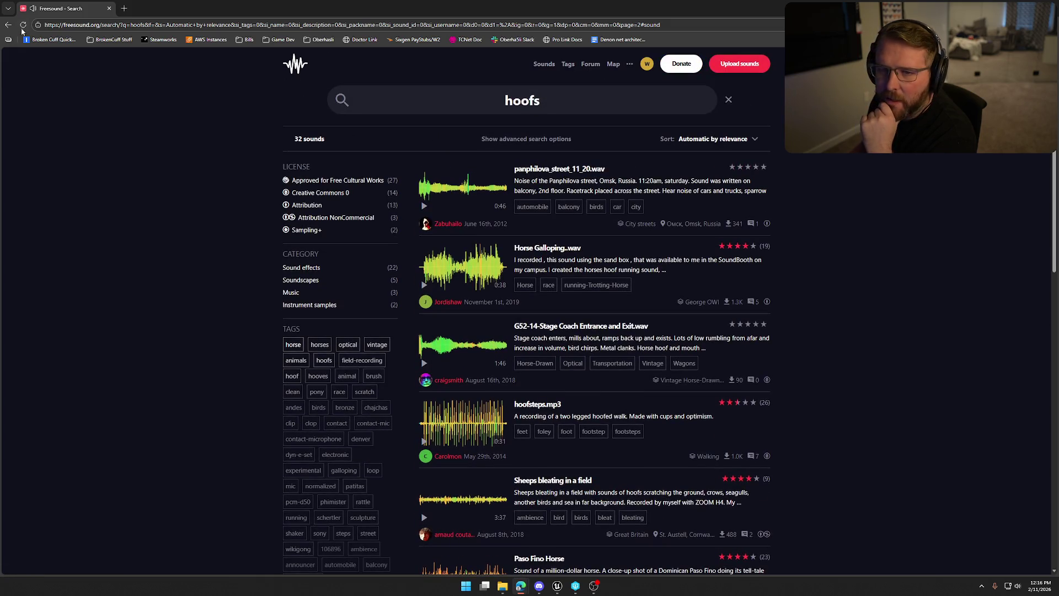
scroll(264, 390, "down", 8)
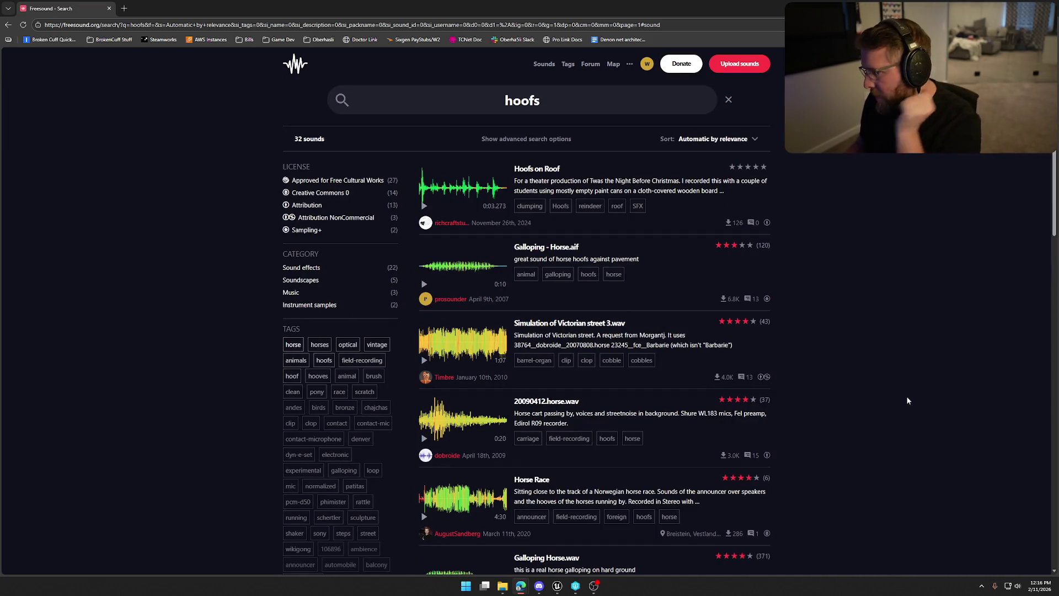
Search Freesound for 'galloping' and preview gloves cloth clap gallop.wav and Horses Galloping.wav
left_click_drag(535, 100, 441, 116)
type("galloping")
key("Return")
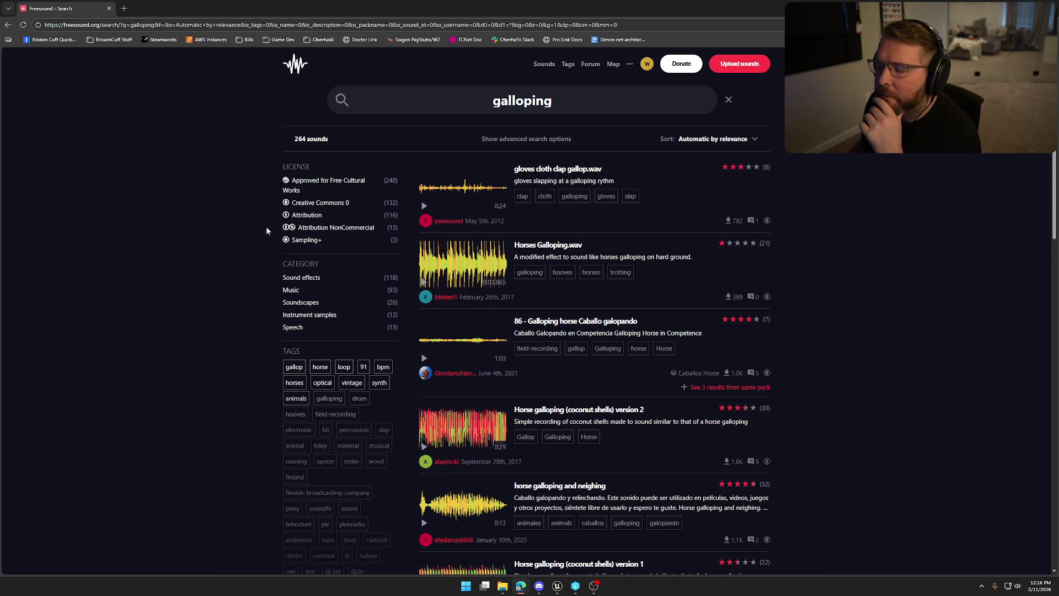
left_click(423, 206)
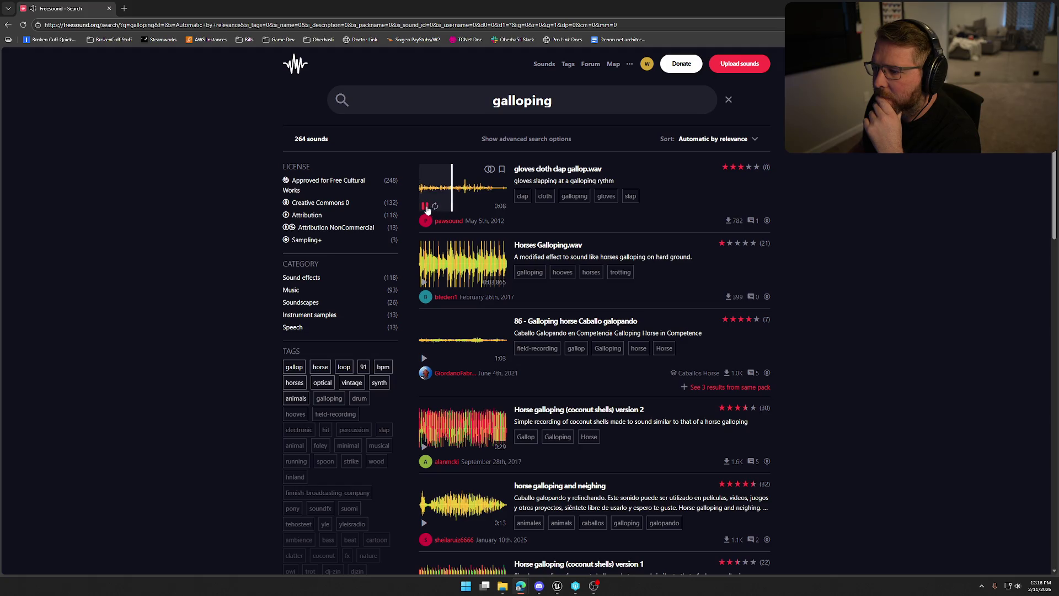
scroll(434, 207, "down", 2)
left_click(425, 202)
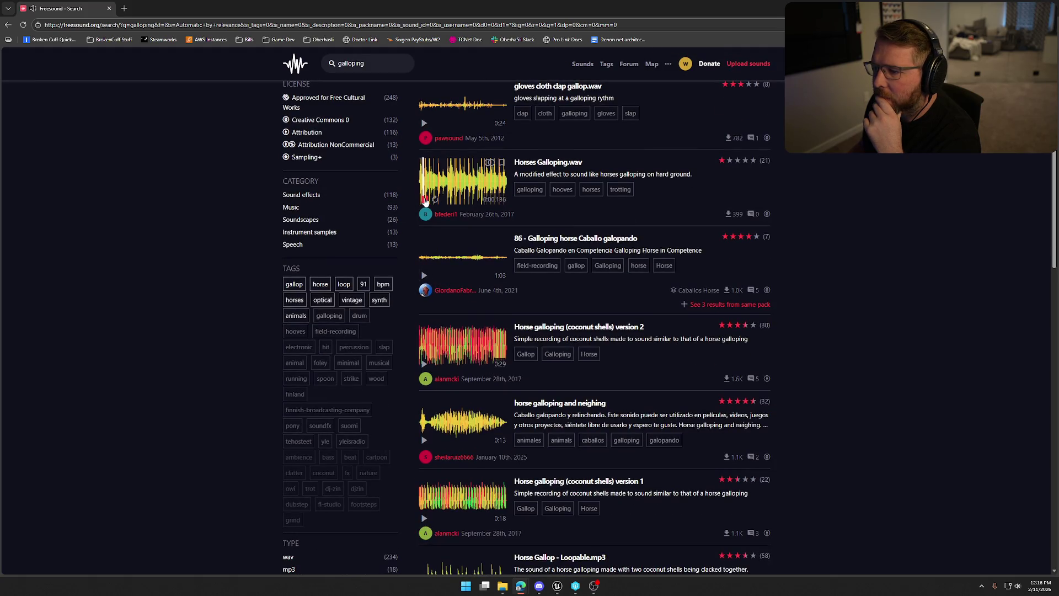
Listen to part of 'horse galloping and neighing', then return to Unreal Engine
scroll(423, 205, "down", 2)
scroll(423, 221, "down", 2)
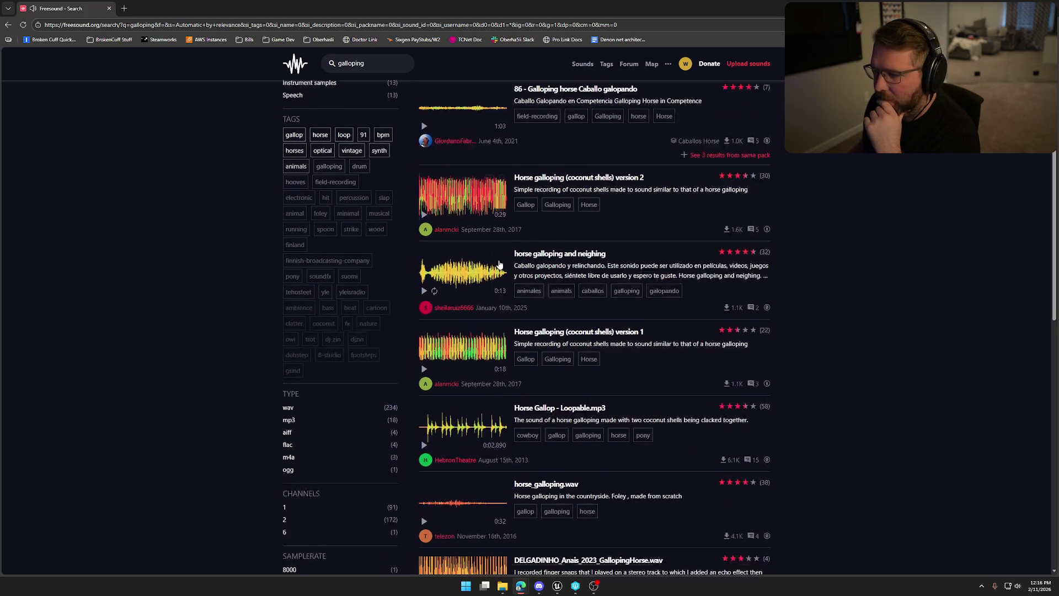
left_click(423, 275)
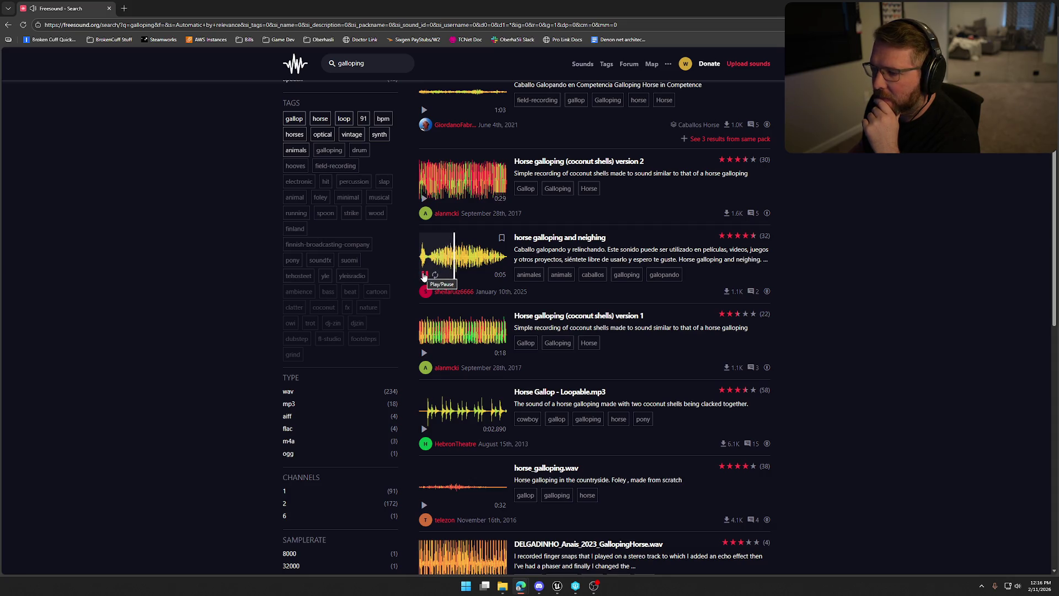
left_click(424, 275)
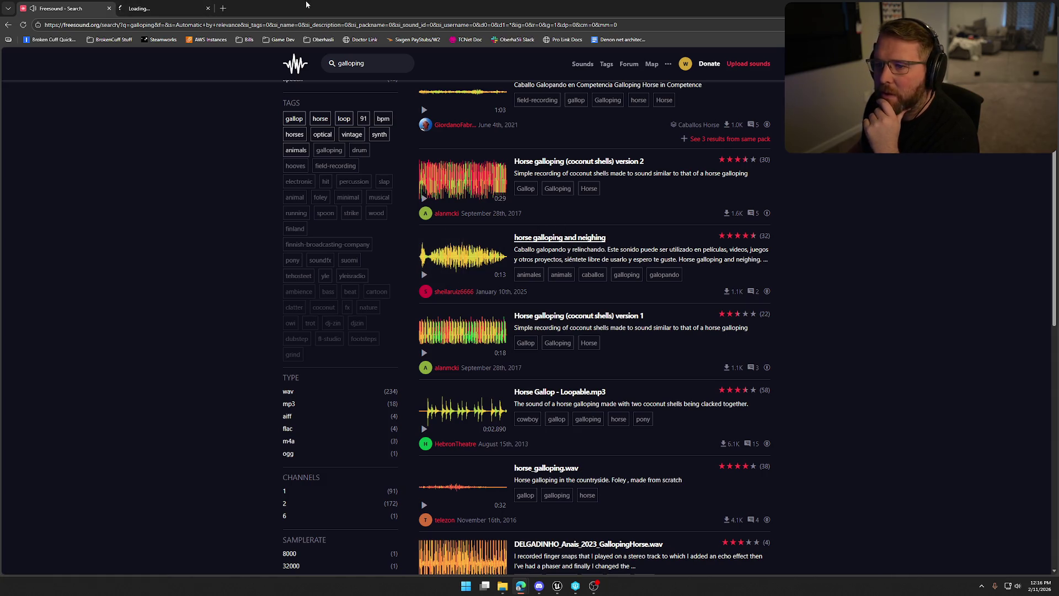
key("alt+Tab")
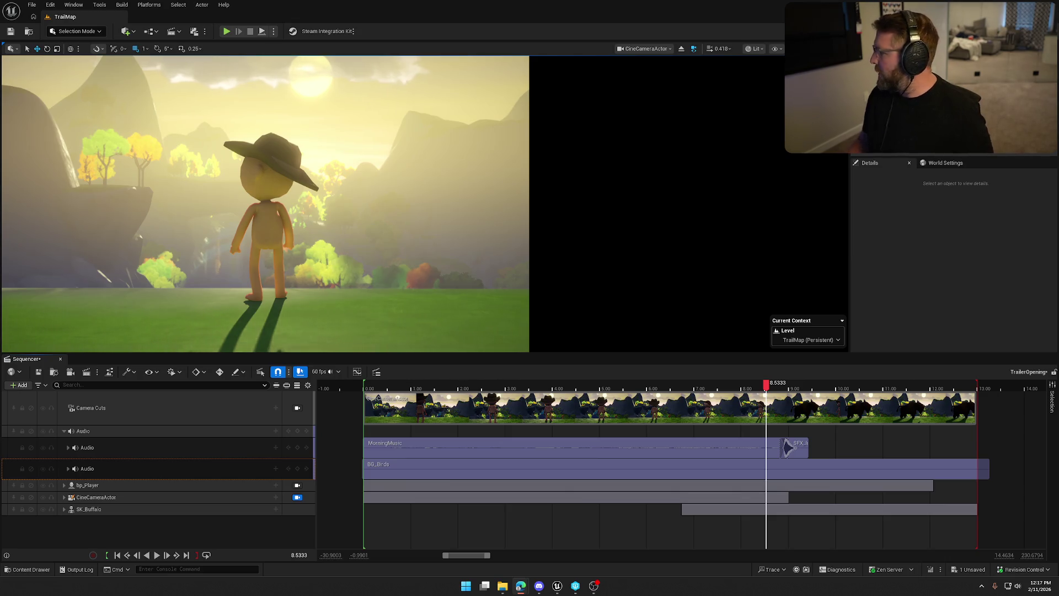
Launch Audacity from Windows search and import the Galloping sound into it
key("super")
type("audacity")
key("Return")
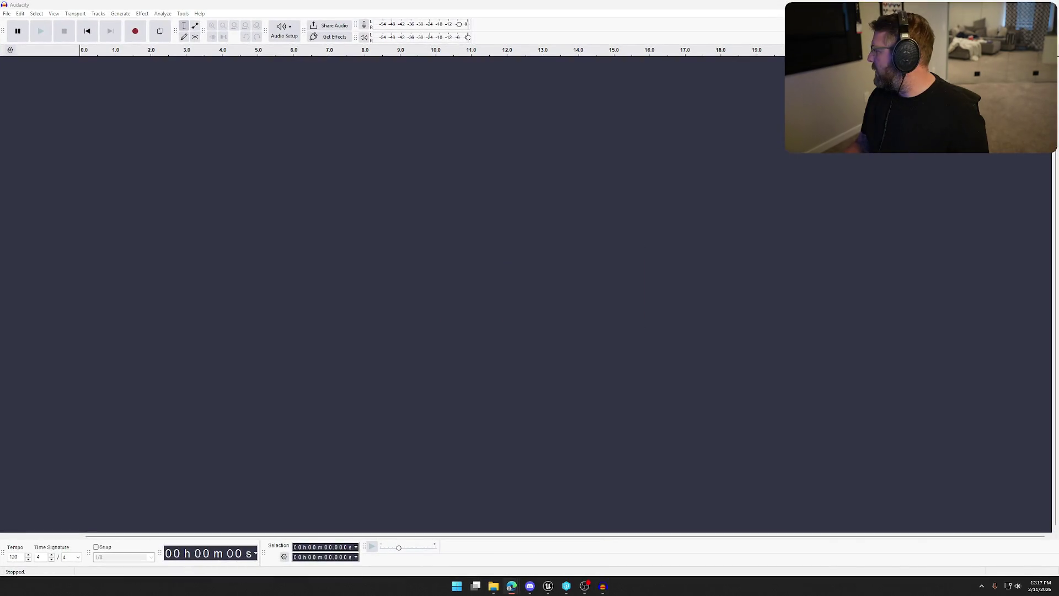
left_click_drag(801, 246, 567, 243)
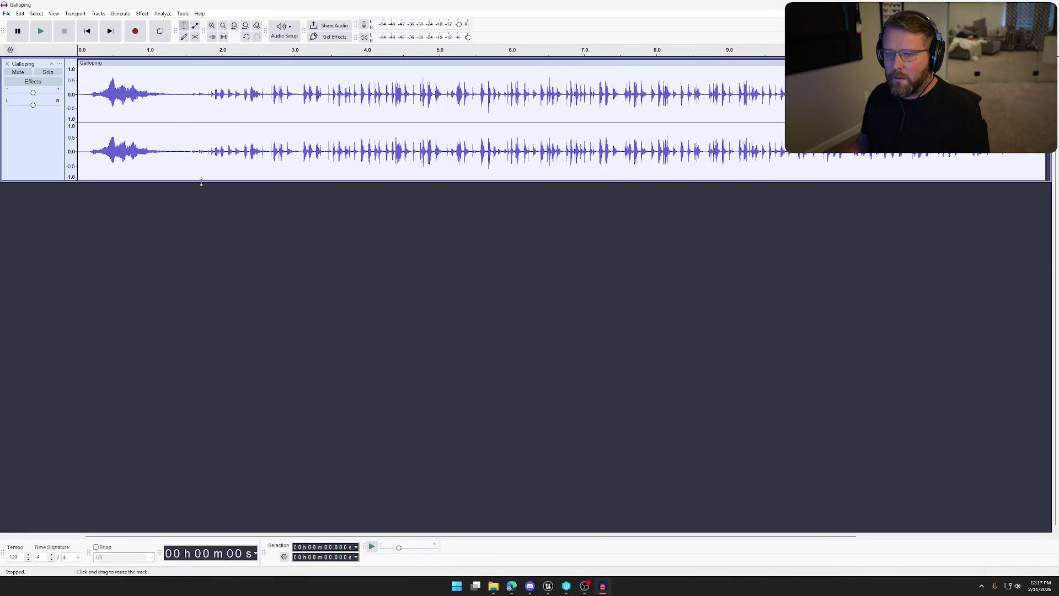
Delete the first 1.5 seconds of the Galloping track and play back the trimmed audio
left_click_drag(188, 95, 79, 99)
key("Delete")
key("space")
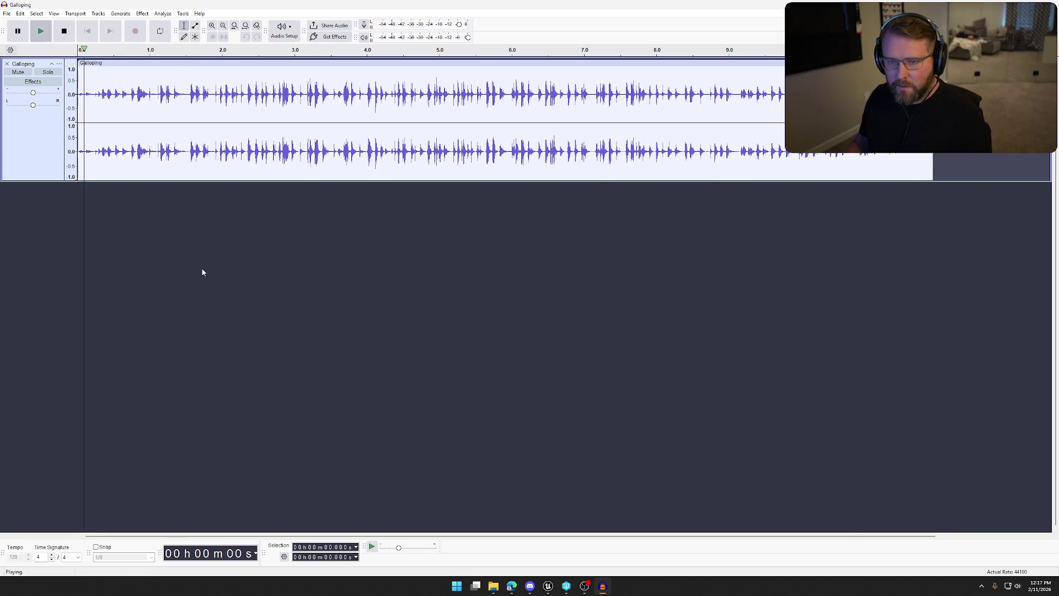
key("space")
left_click_drag(188, 96, 273, 97)
key("space")
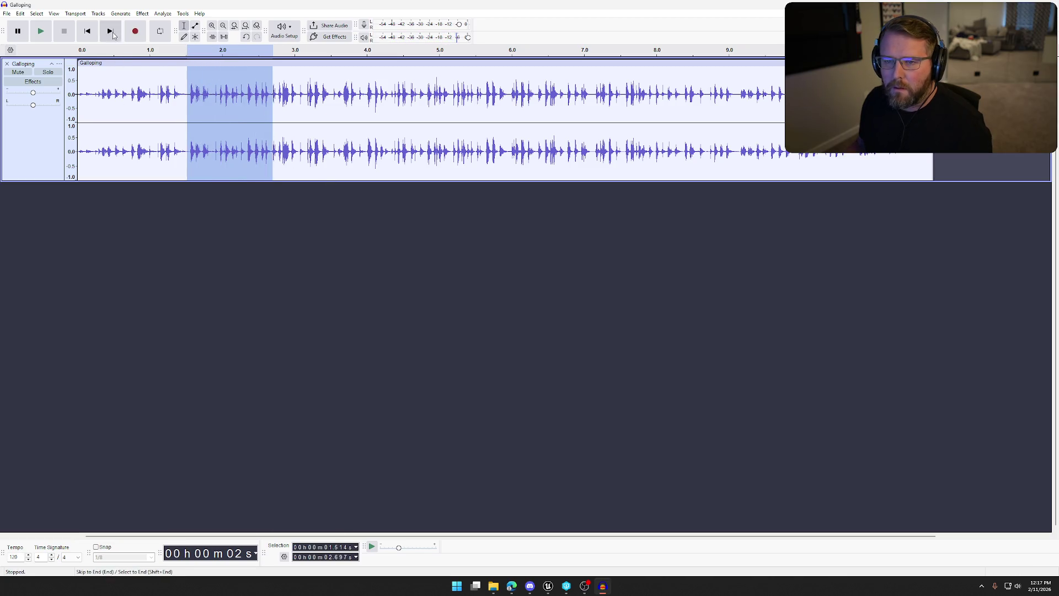
Lower the whole track's pitch by 15 percent with Change Pitch, previewing before applying
left_click(140, 14)
left_click(228, 309)
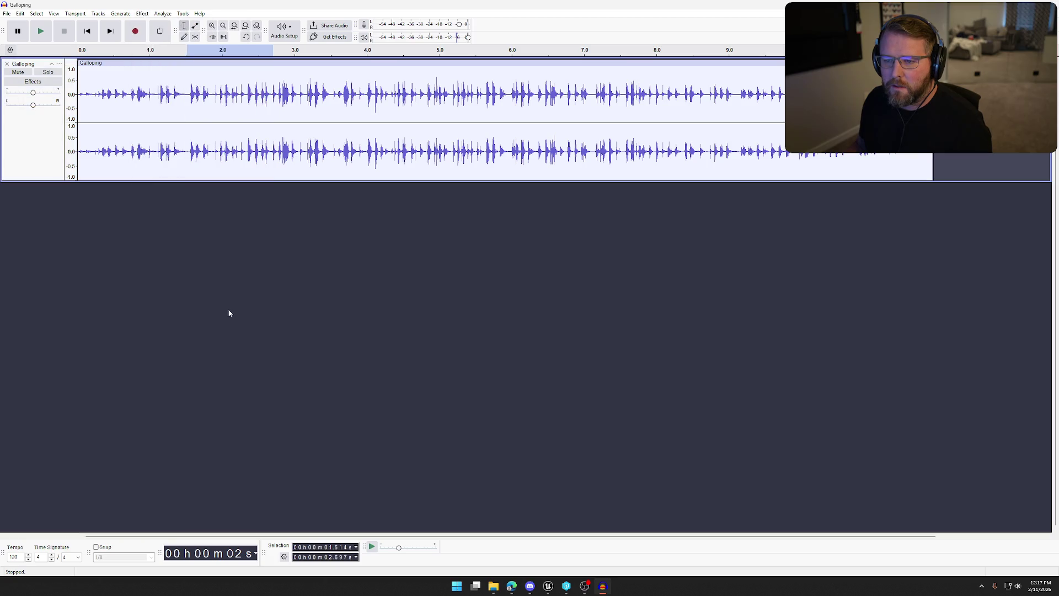
key("ctrl+a")
left_click(143, 14)
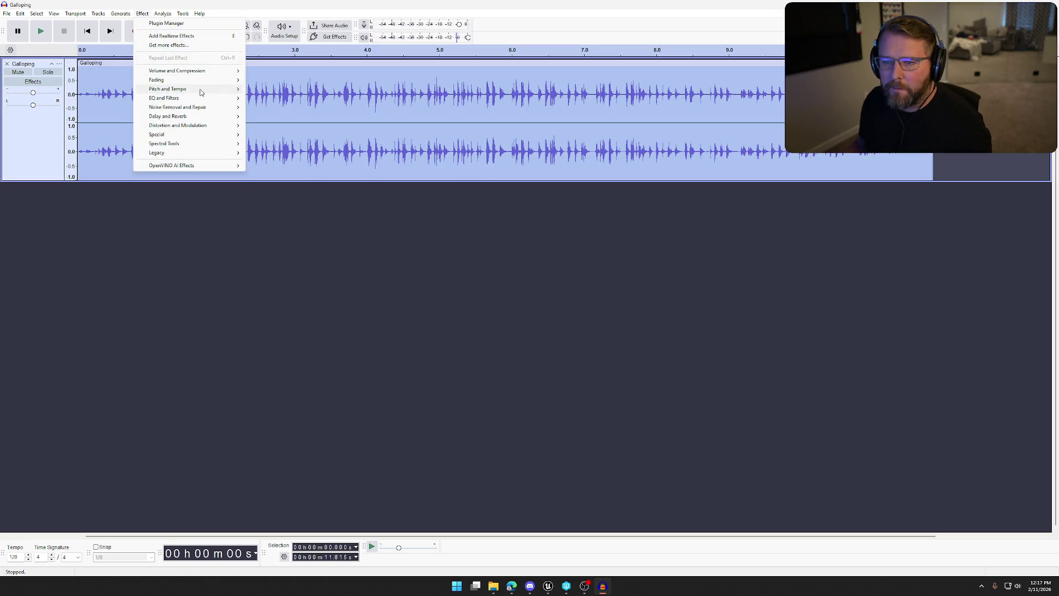
mouse_move(206, 88)
left_click(286, 90)
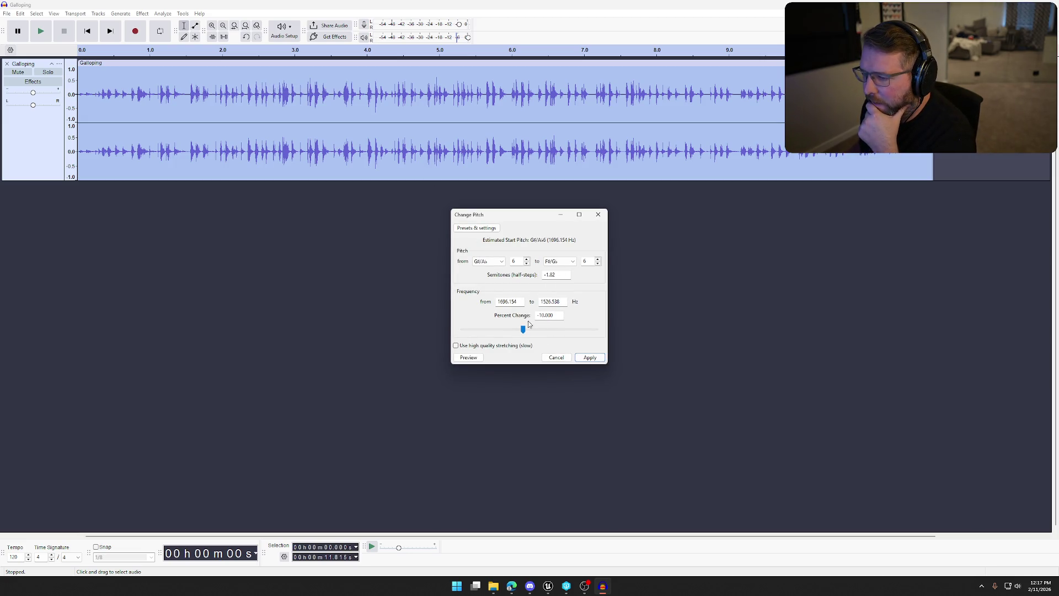
left_click(476, 358)
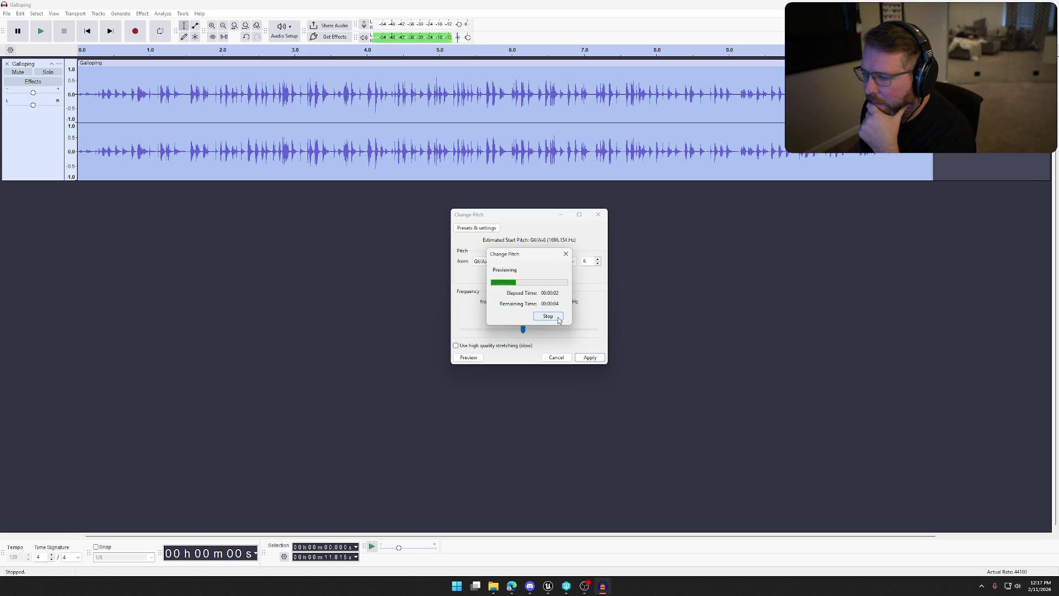
left_click(558, 320)
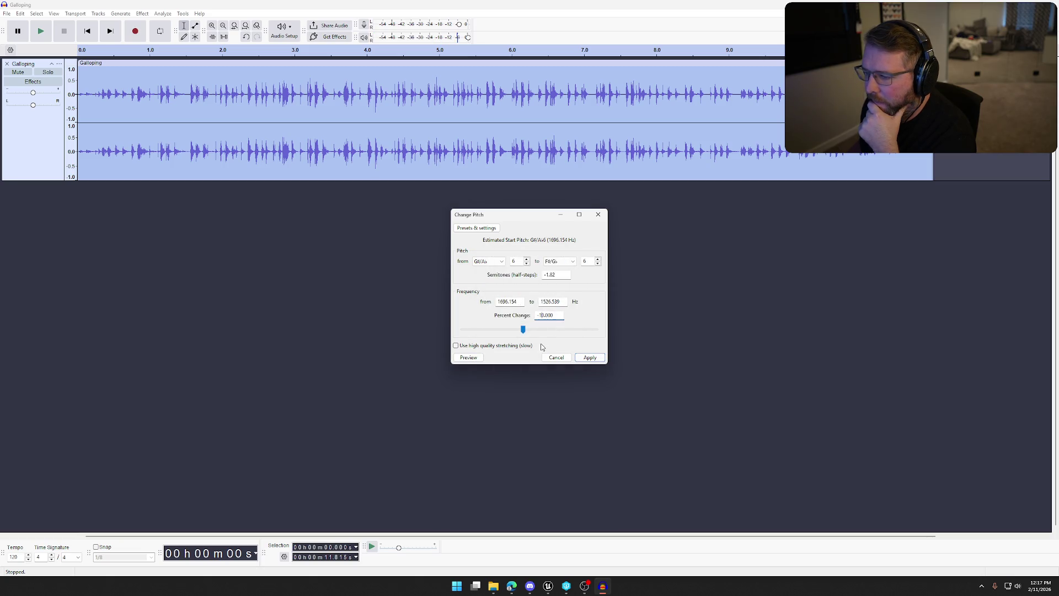
key("Right")
key("BackSpace")
type("5")
left_click(477, 358)
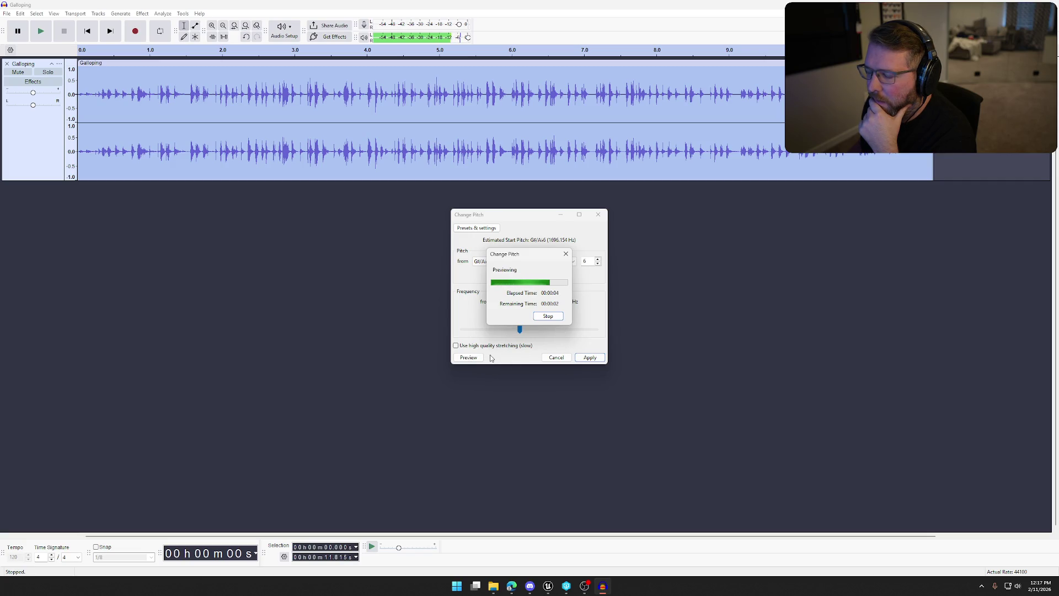
left_click(589, 361)
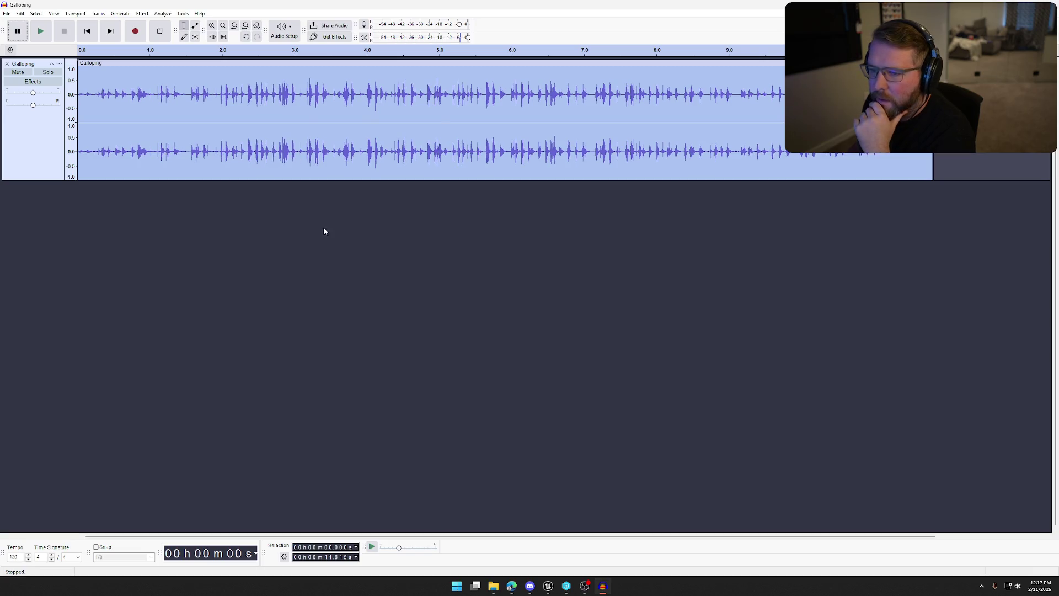
left_click(142, 13)
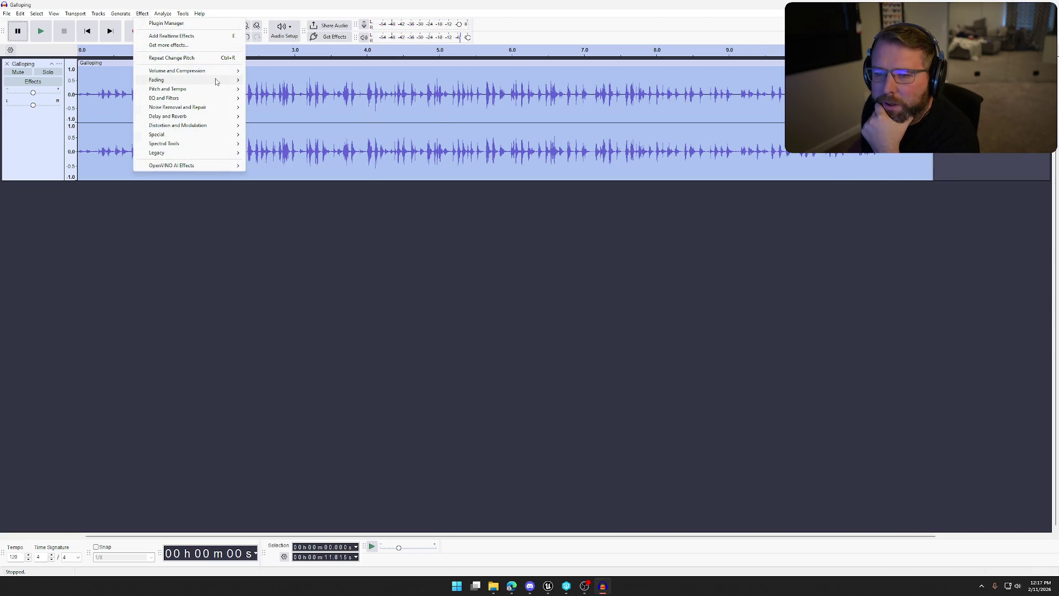
Preview a High-Pass Filter on the track and cancel it without applying
mouse_move(213, 90)
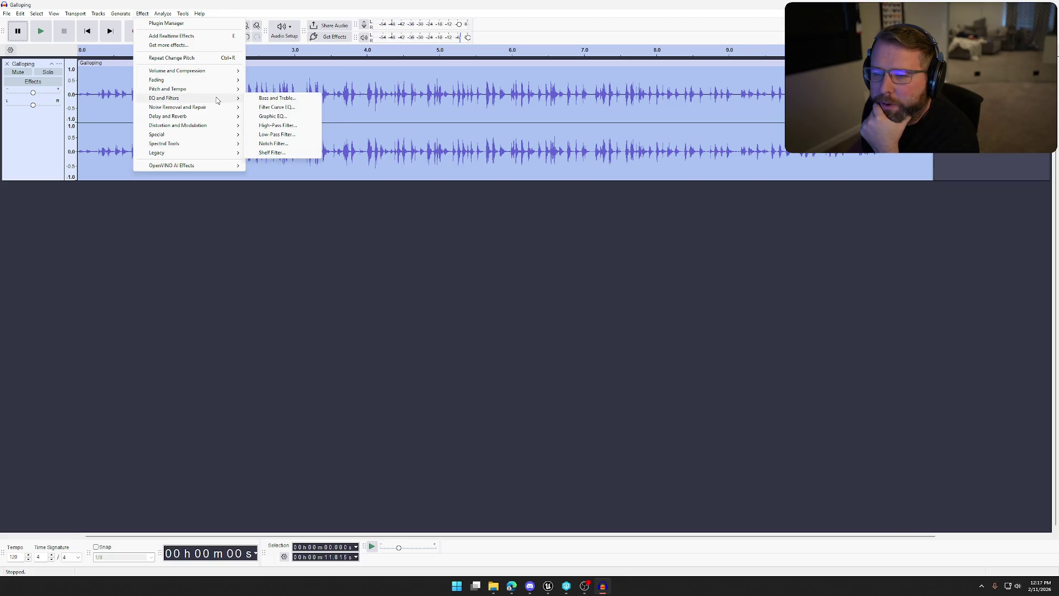
left_click(295, 128)
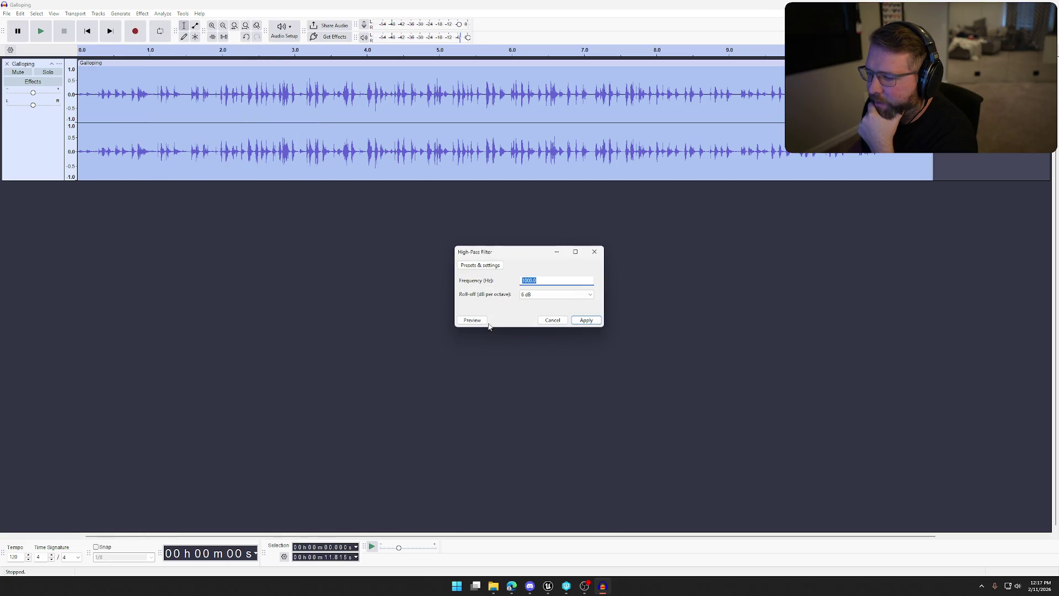
left_click(471, 320)
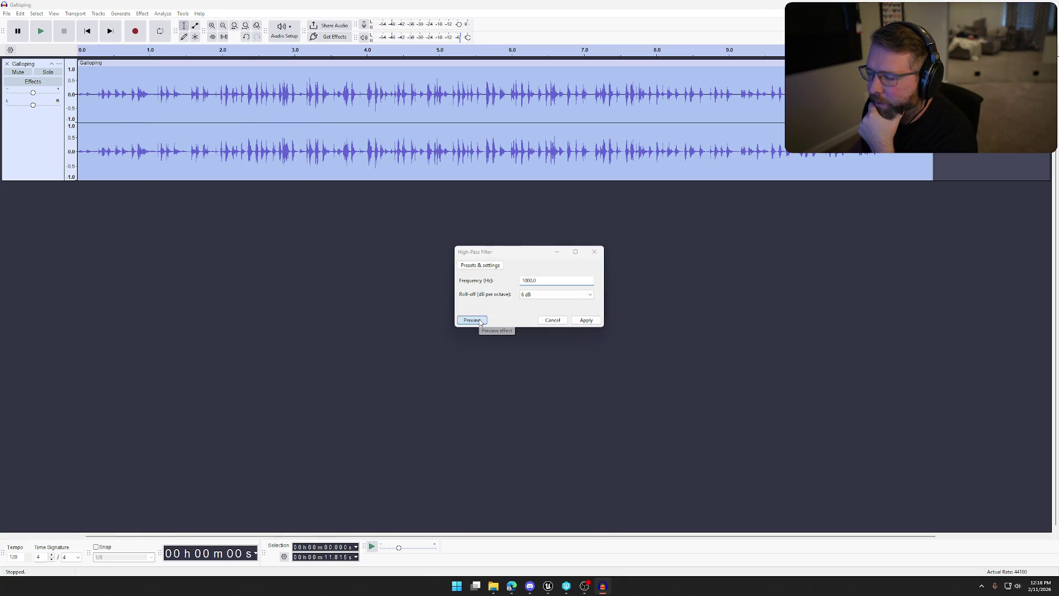
left_click(548, 316)
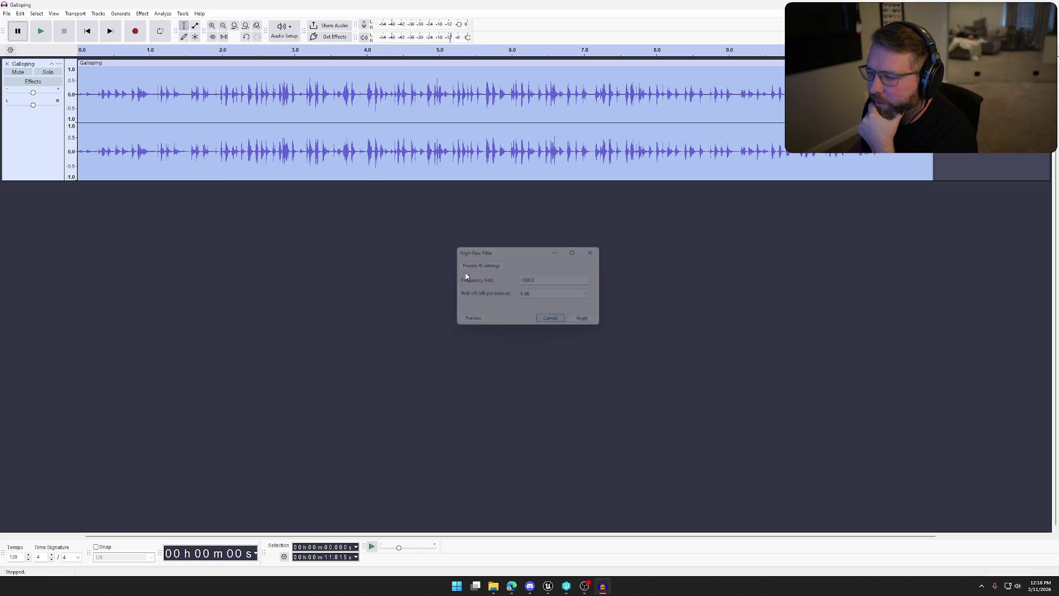
left_click(554, 319)
Apply a 100 Hz Low-Pass Filter after previewing it at 250 and 500 Hz
left_click(144, 14)
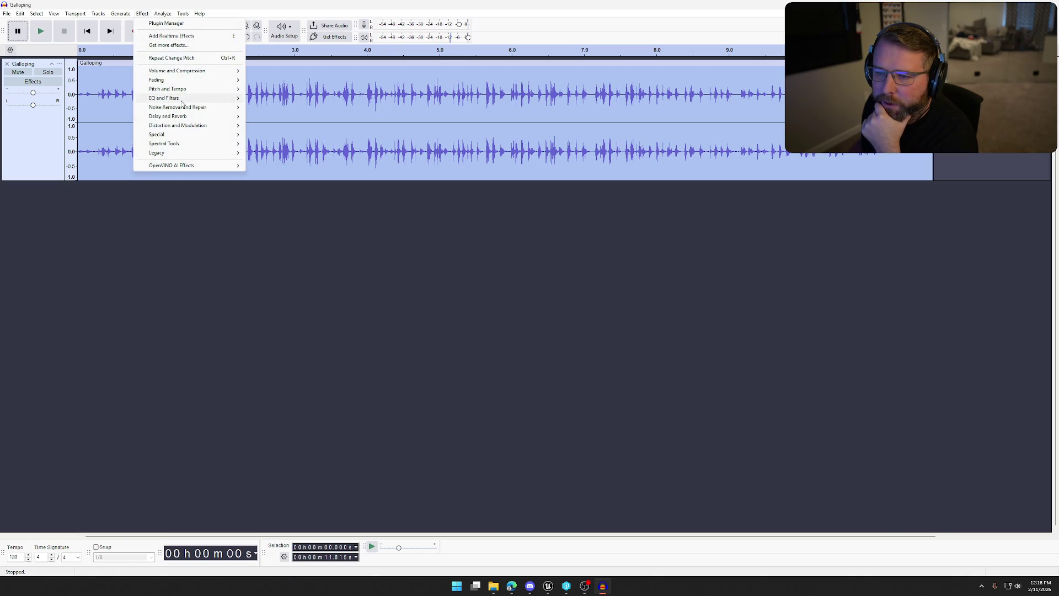
mouse_move(201, 98)
left_click(281, 134)
left_click(473, 318)
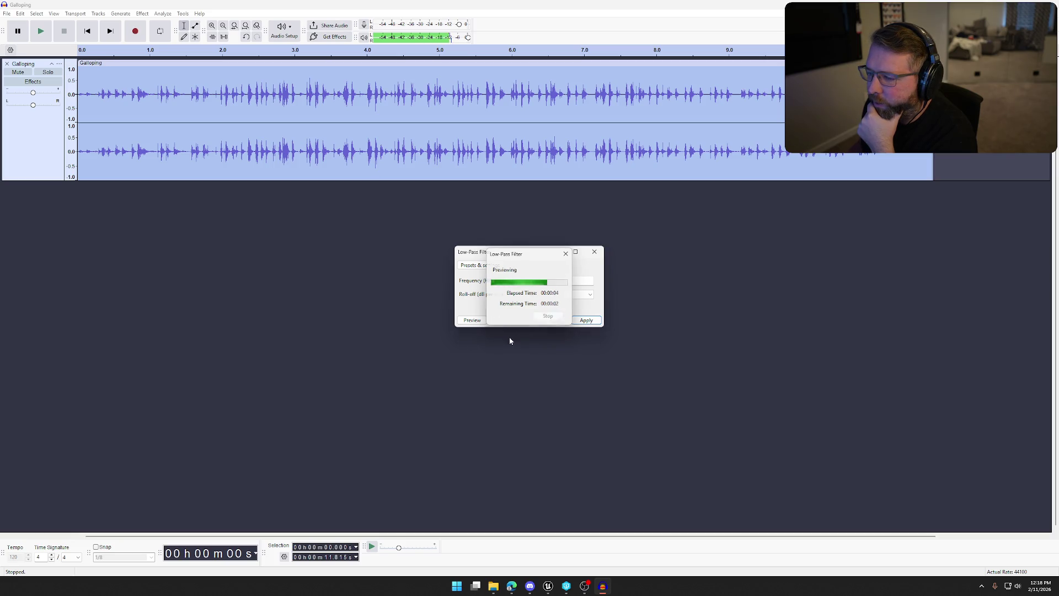
key("shift+Tab")
key("shift+Tab")
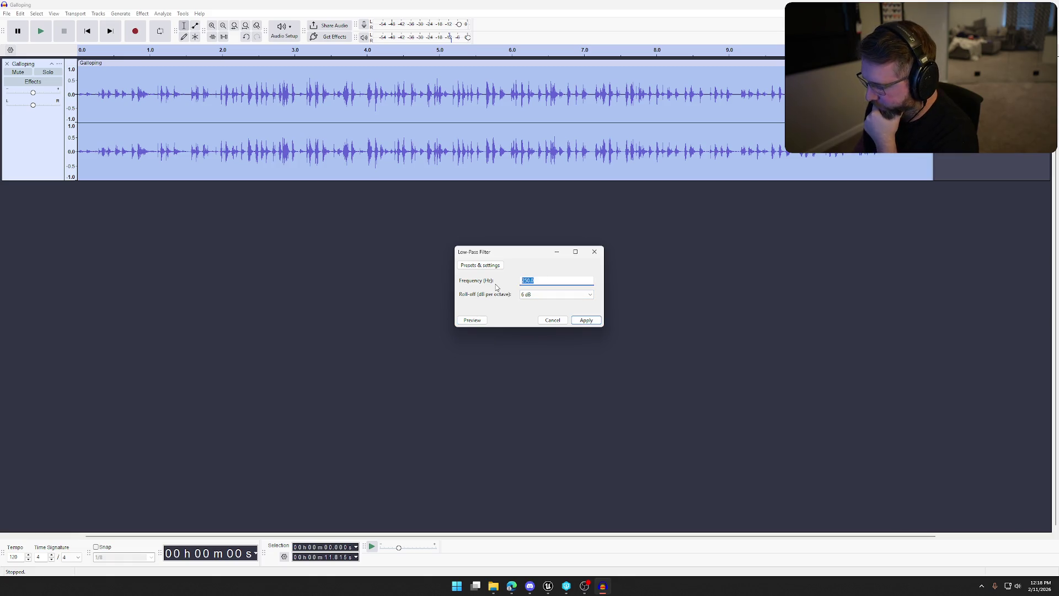
type("500")
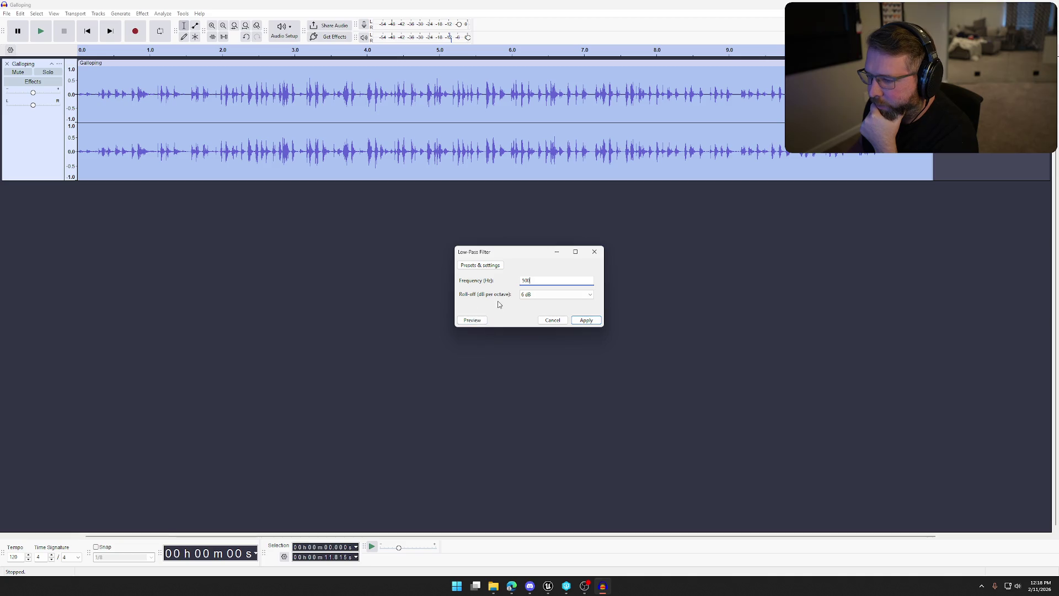
left_click(485, 321)
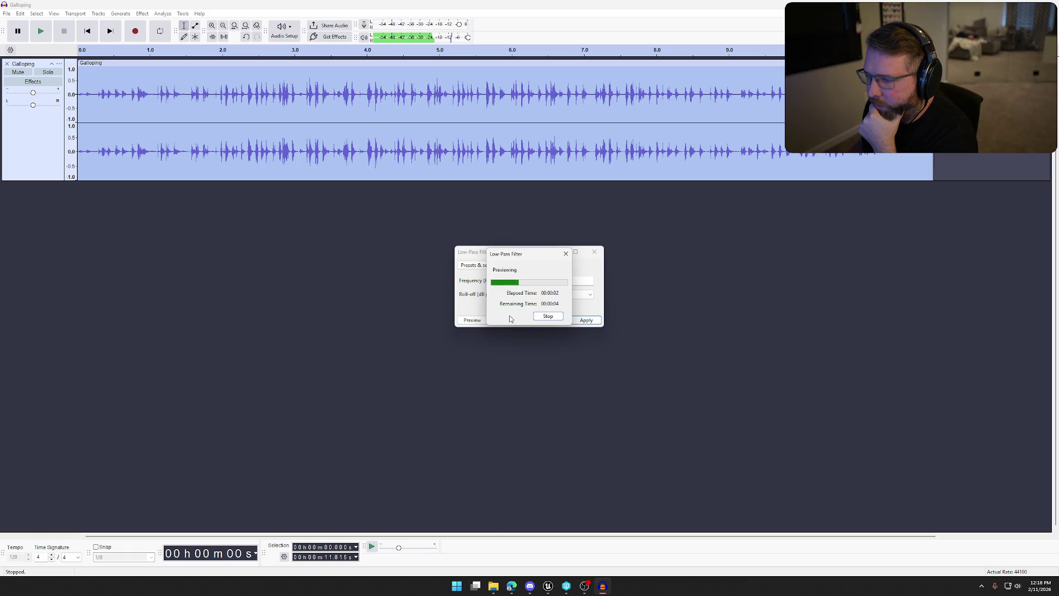
left_click(546, 319)
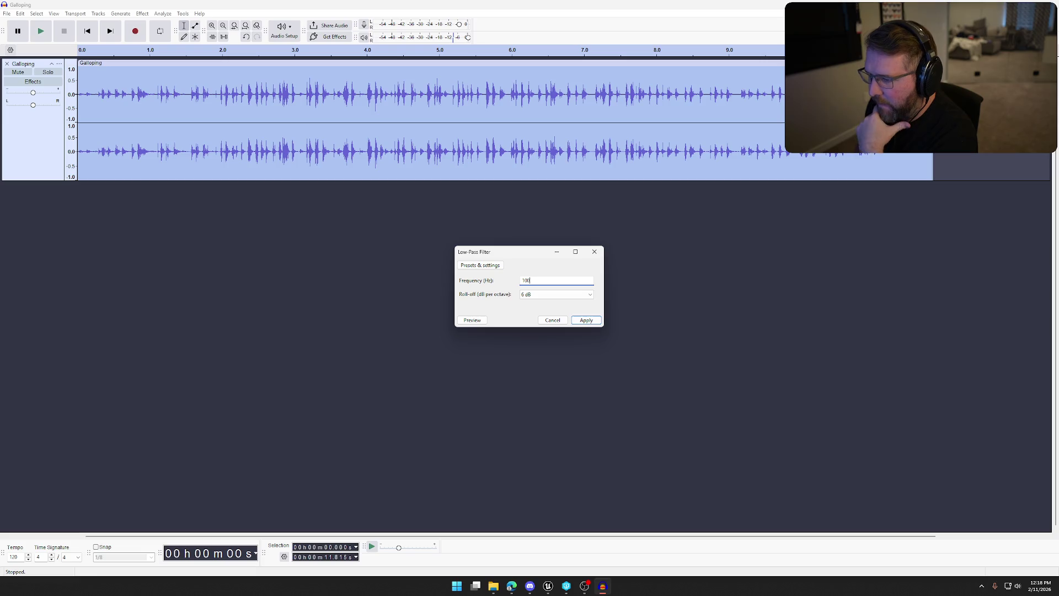
left_click(472, 321)
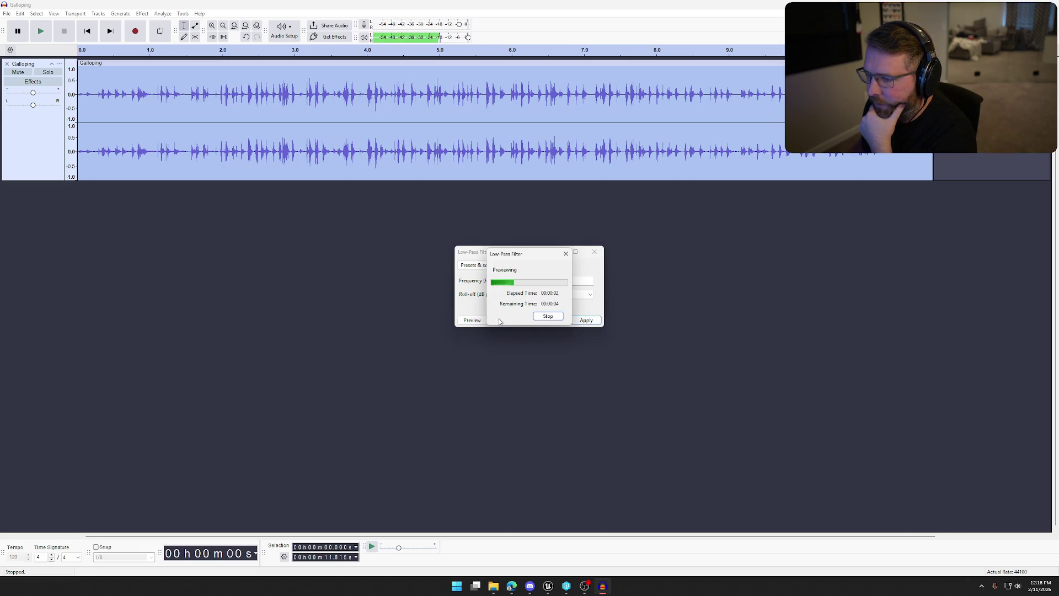
left_click(547, 316)
left_click(586, 320)
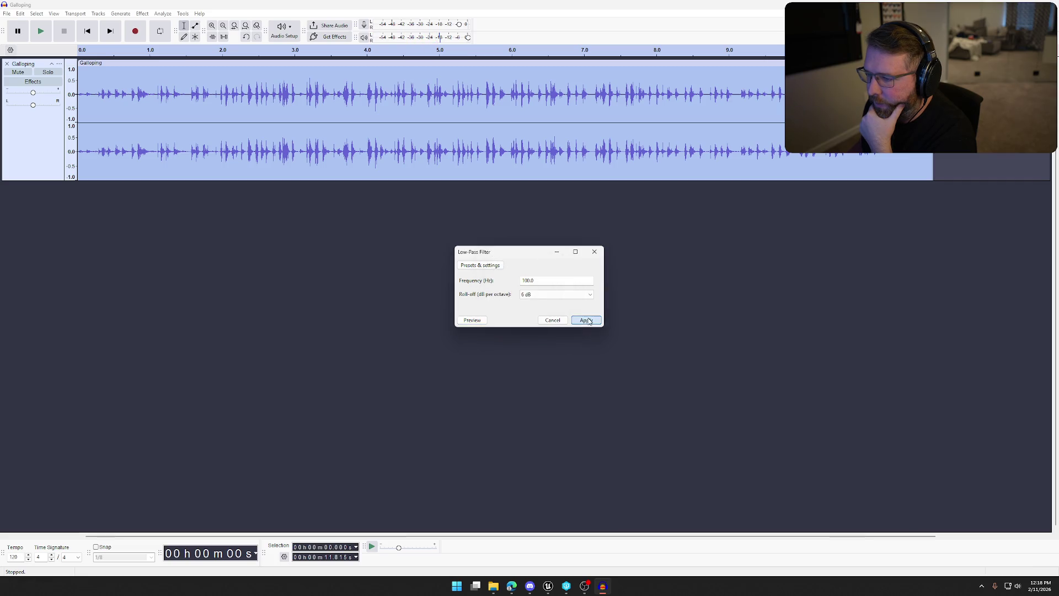
left_click(141, 13)
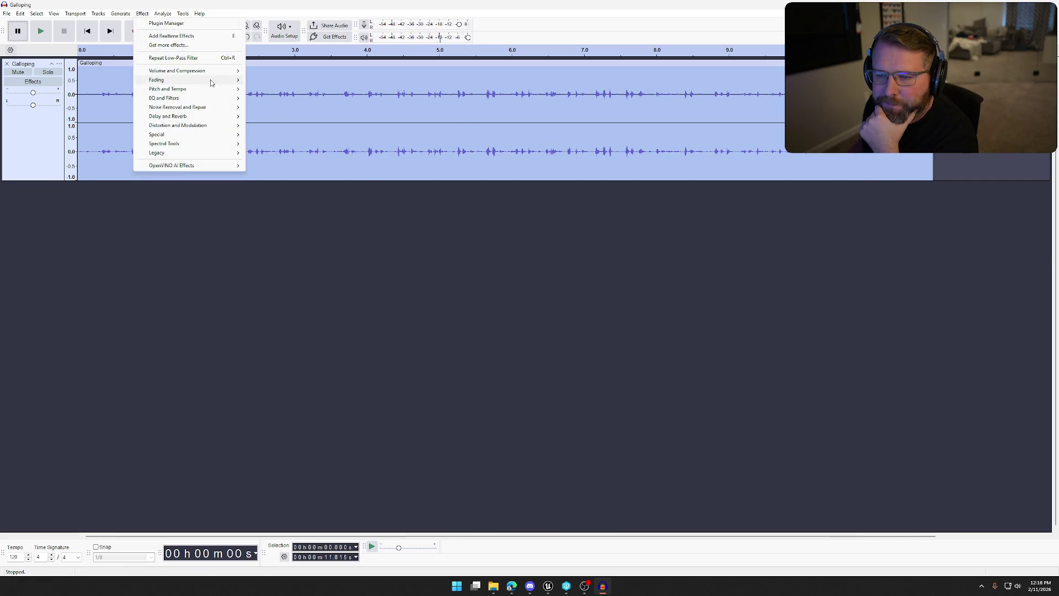
Raise the Galloping tempo about 8 percent, shortening it from 11.81 to 11.14 seconds
mouse_move(204, 100)
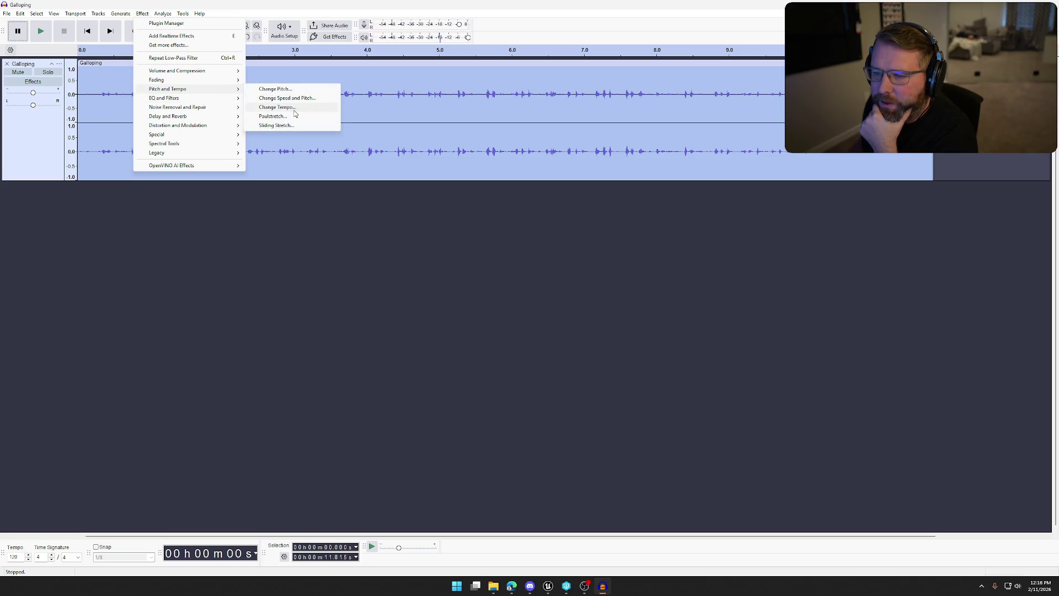
left_click(295, 108)
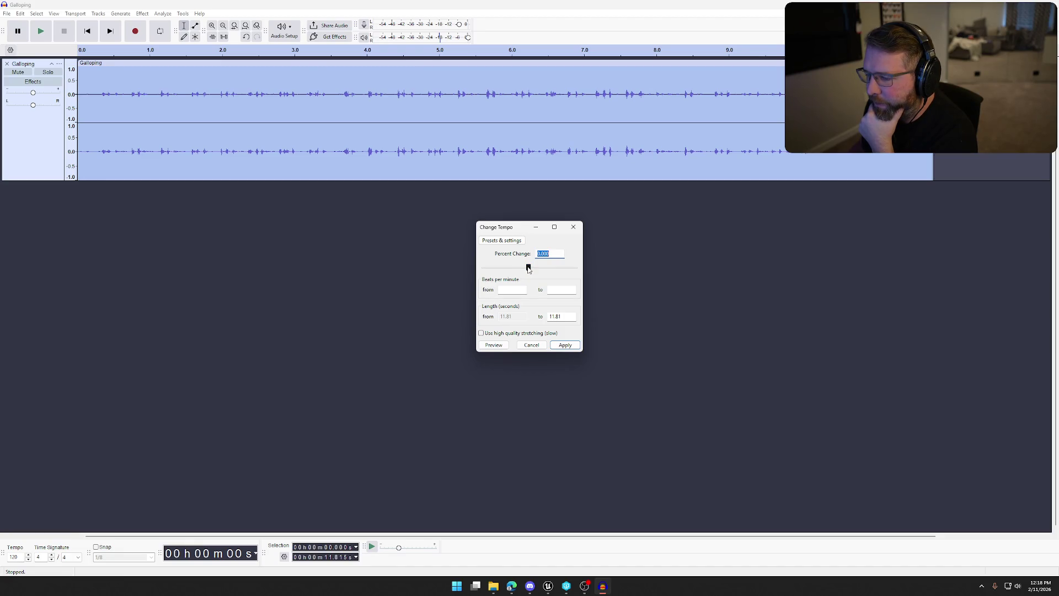
left_click(506, 347)
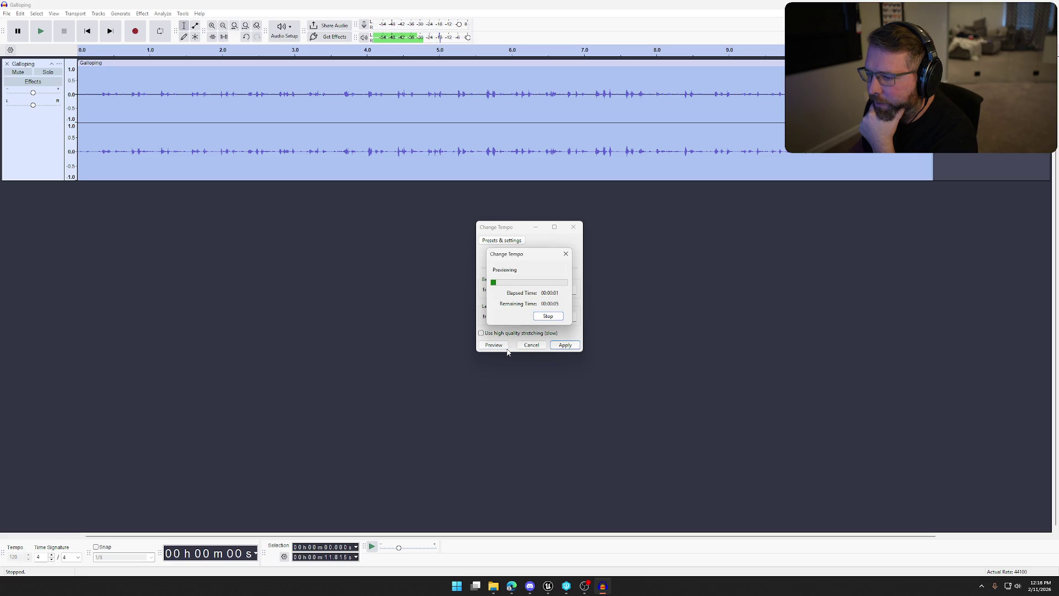
left_click(547, 316)
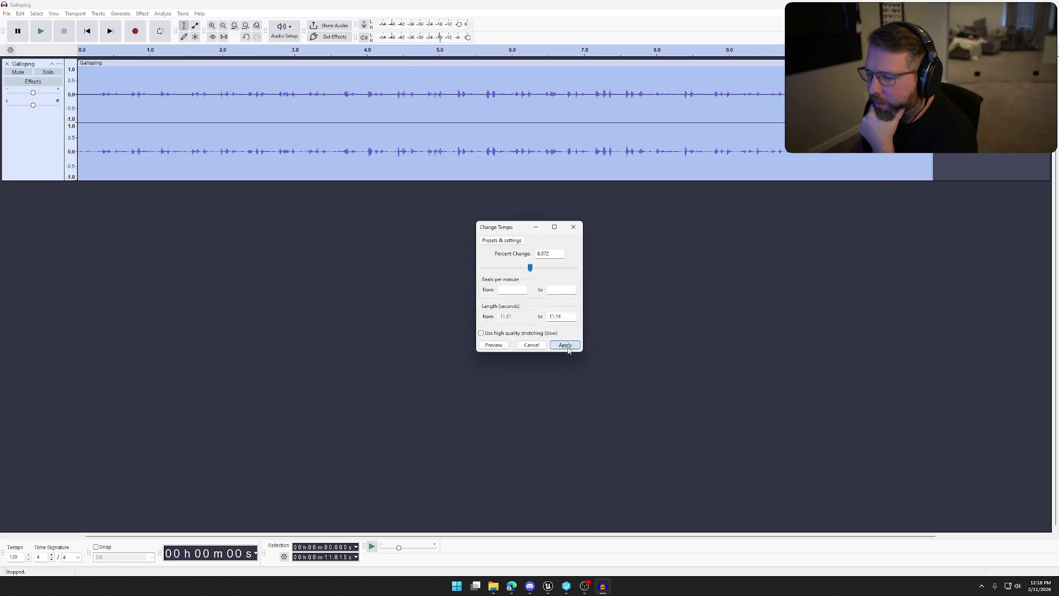
left_click(564, 345)
left_click(142, 13)
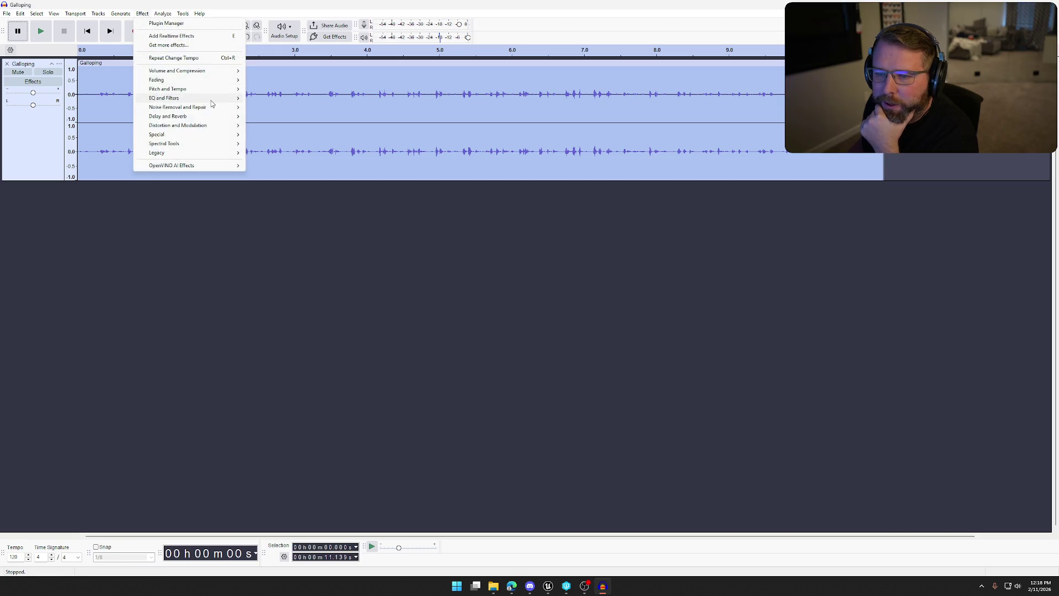
Apply Bass and Treble with bass +4.0 dB, treble -3.0 dB and volume -1.0 dB
mouse_move(211, 102)
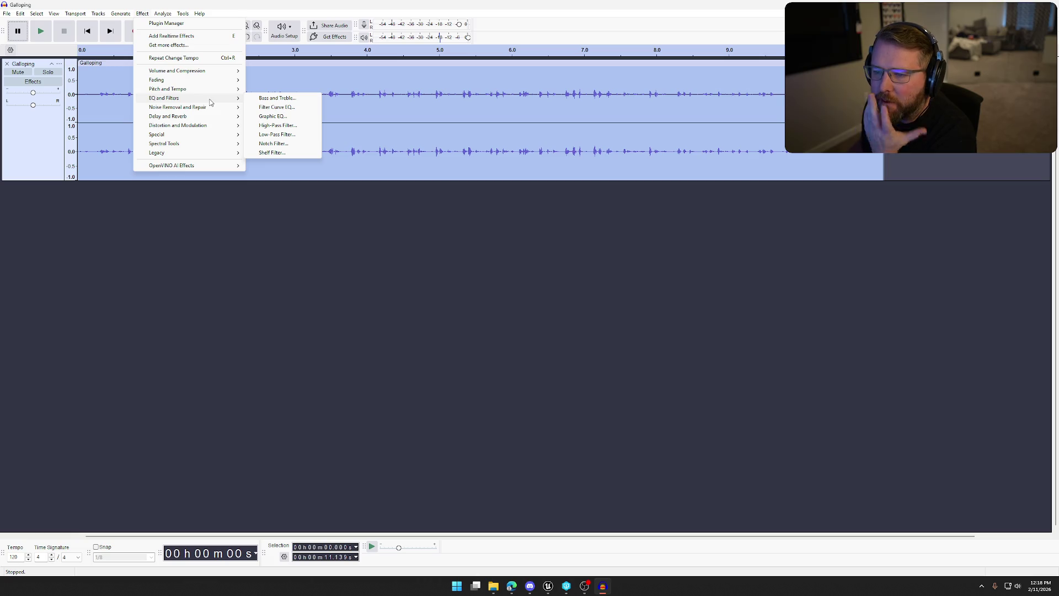
left_click(264, 100)
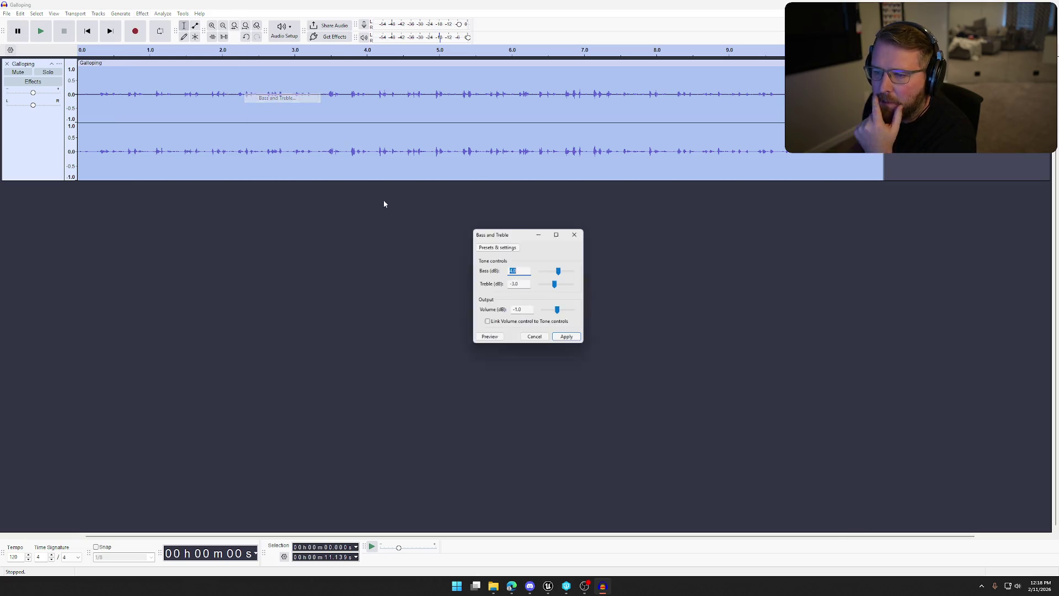
left_click(499, 339)
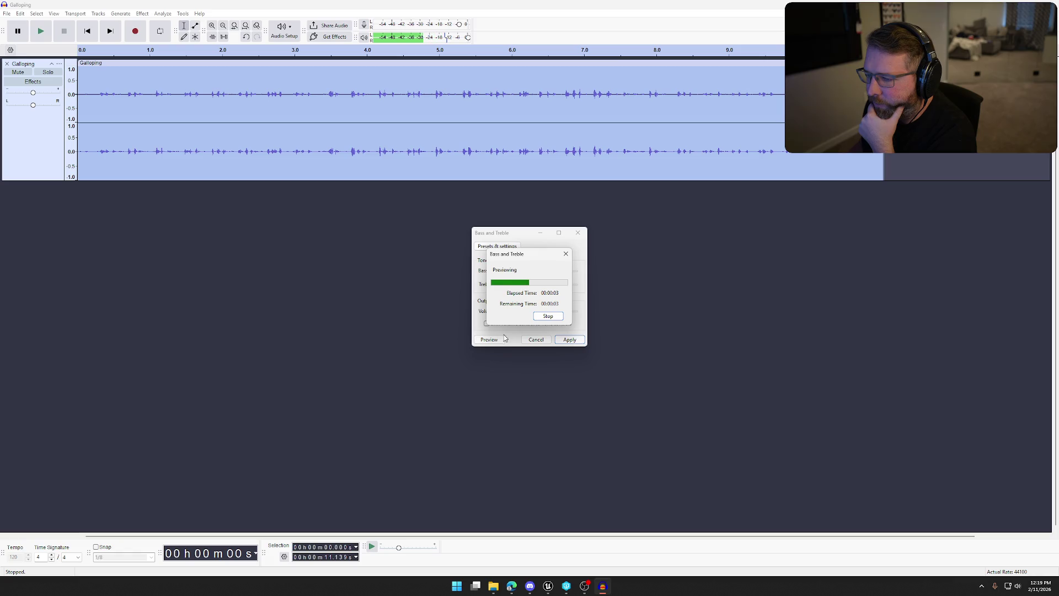
left_click(547, 316)
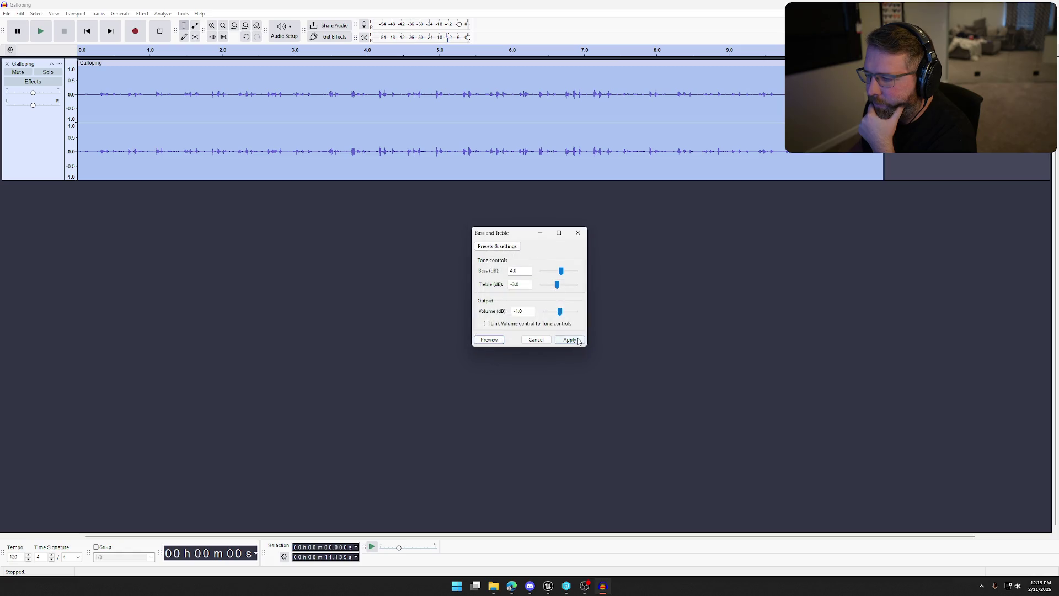
left_click(570, 340)
left_click(142, 13)
Bring up the Compressor and preview its default compression settings
mouse_move(215, 107)
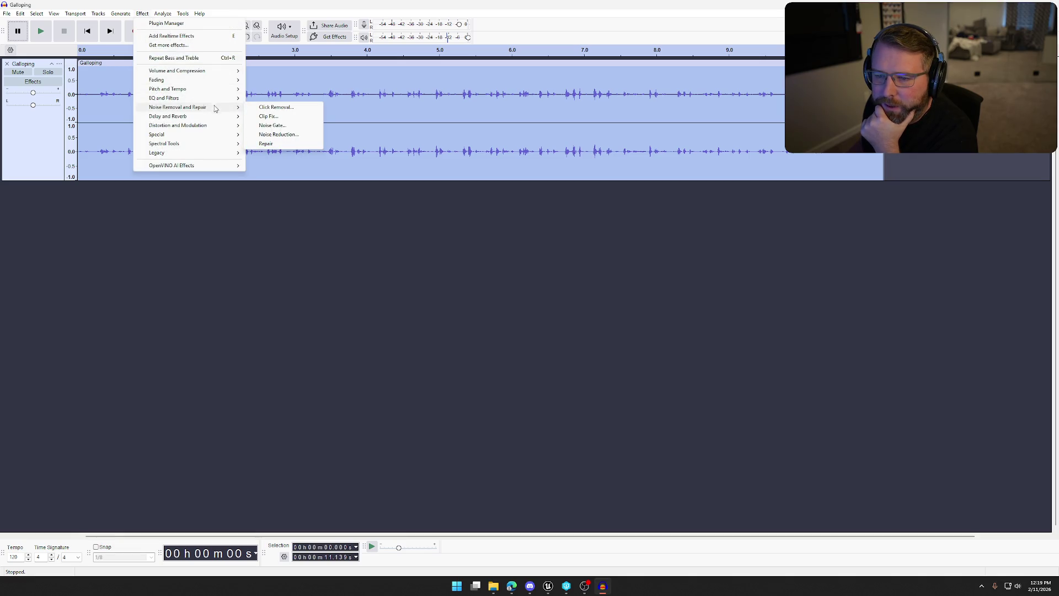
mouse_move(194, 98)
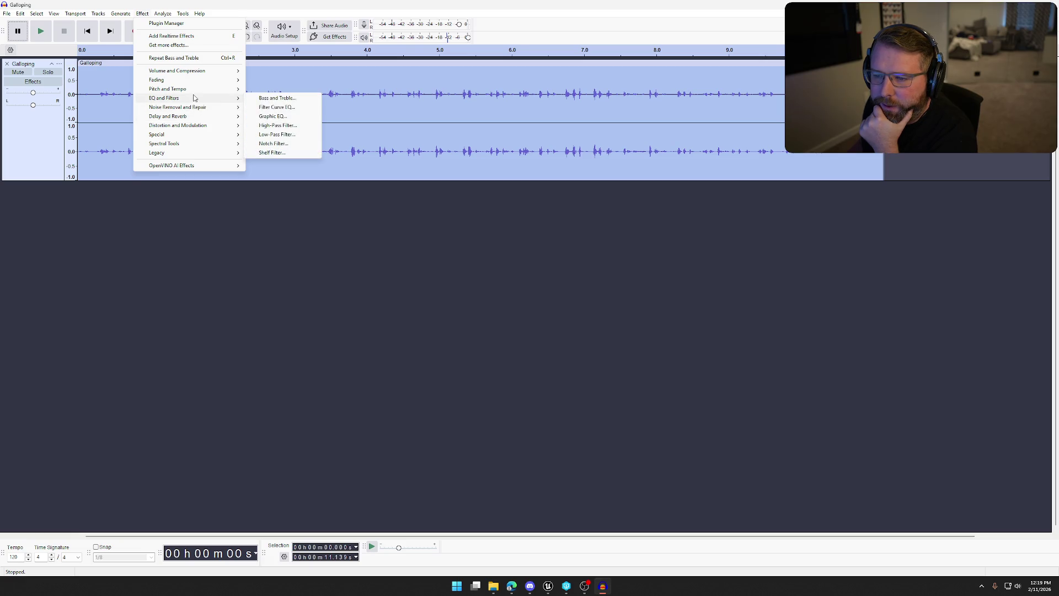
mouse_move(196, 74)
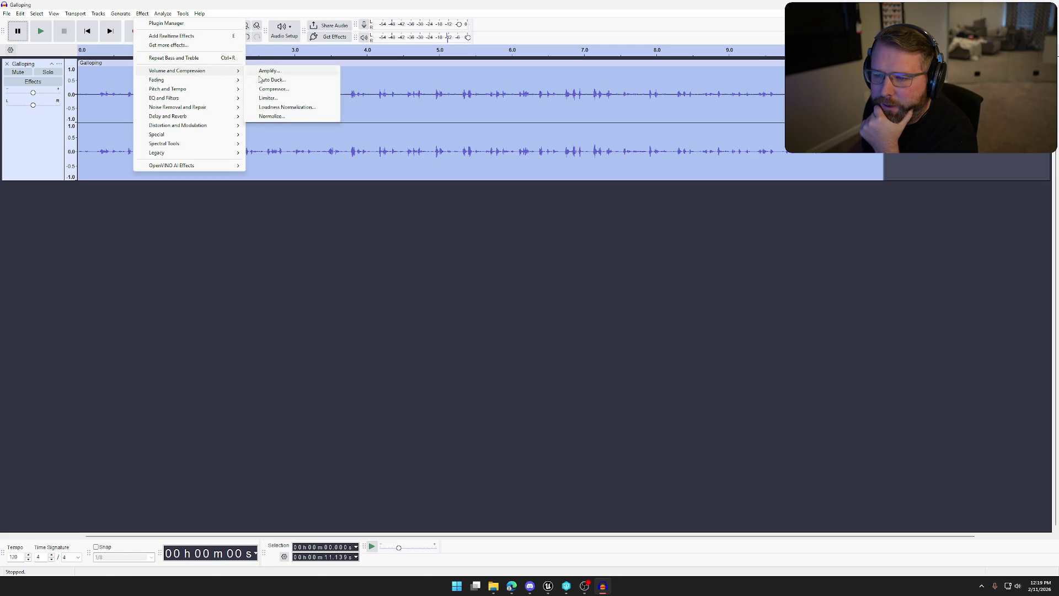
left_click(273, 89)
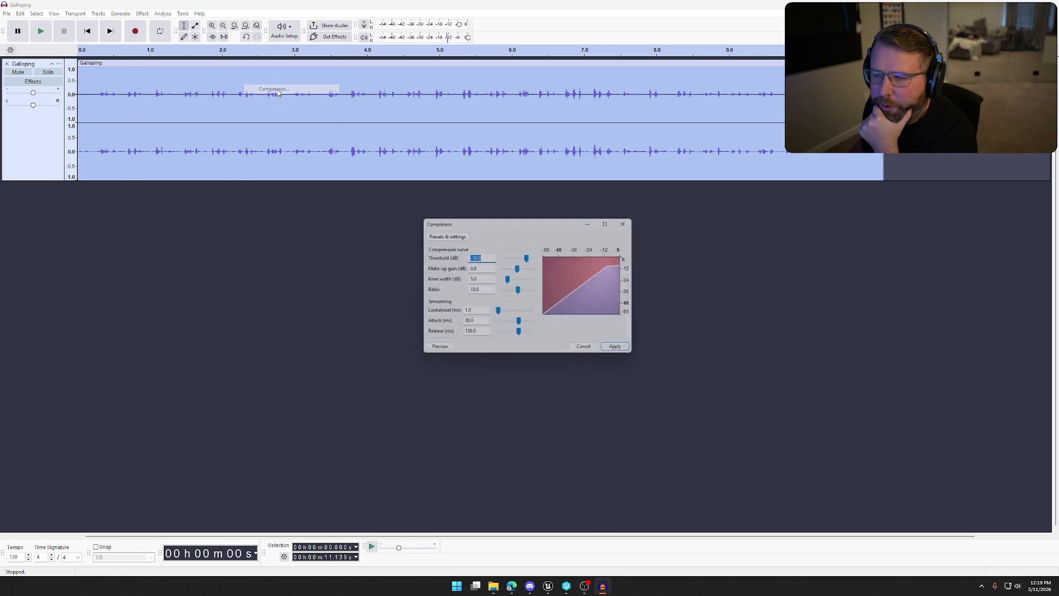
left_click(446, 354)
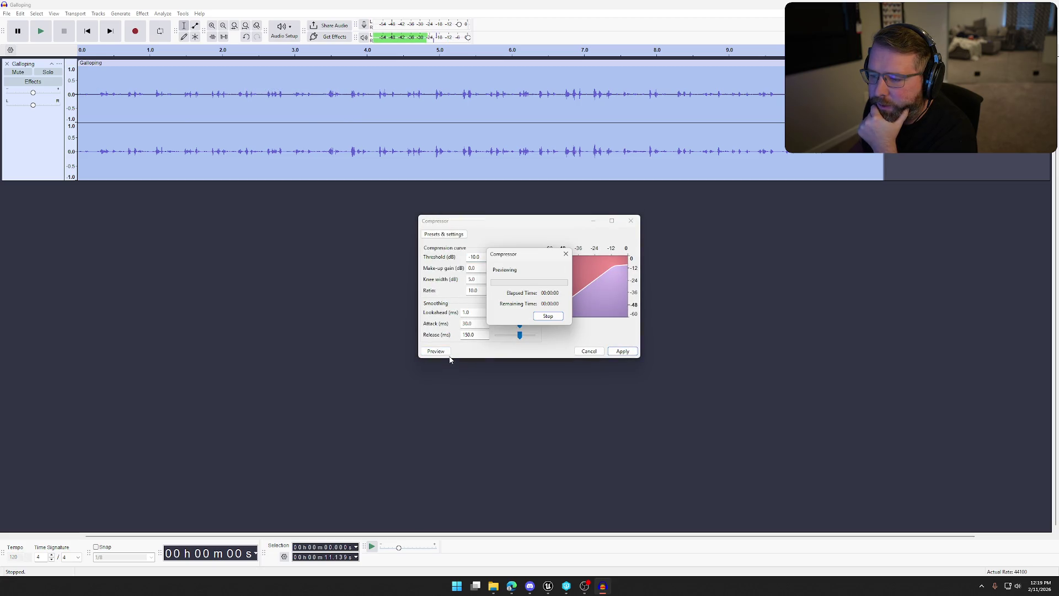
left_click(534, 315)
Load the Beat Booster preset (-18 dB threshold, 4:1 ratio, 3 dB make-up) and apply it
left_click(444, 233)
mouse_move(465, 280)
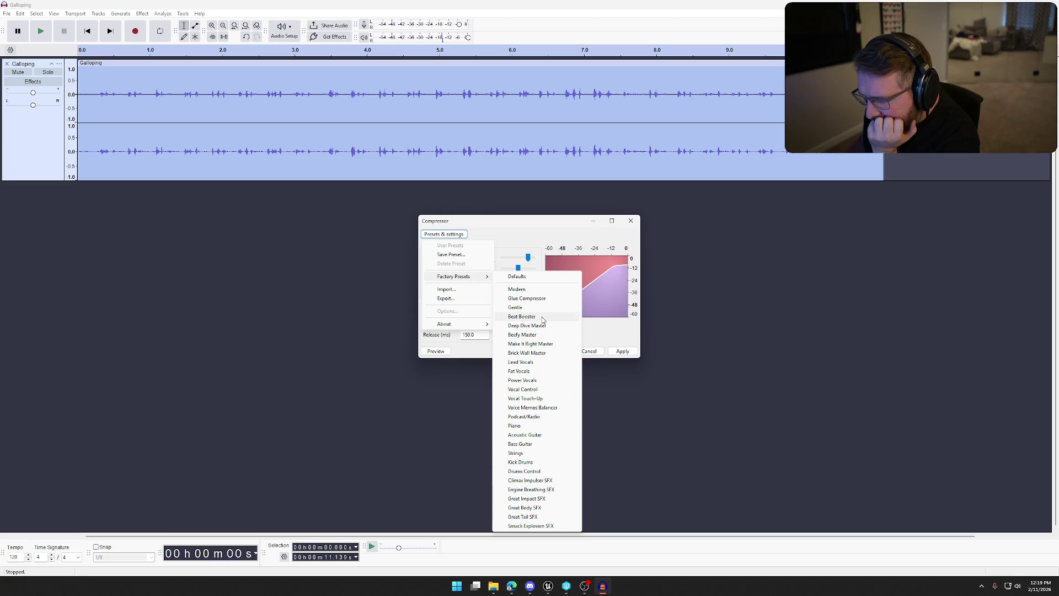
left_click(521, 316)
left_click(439, 353)
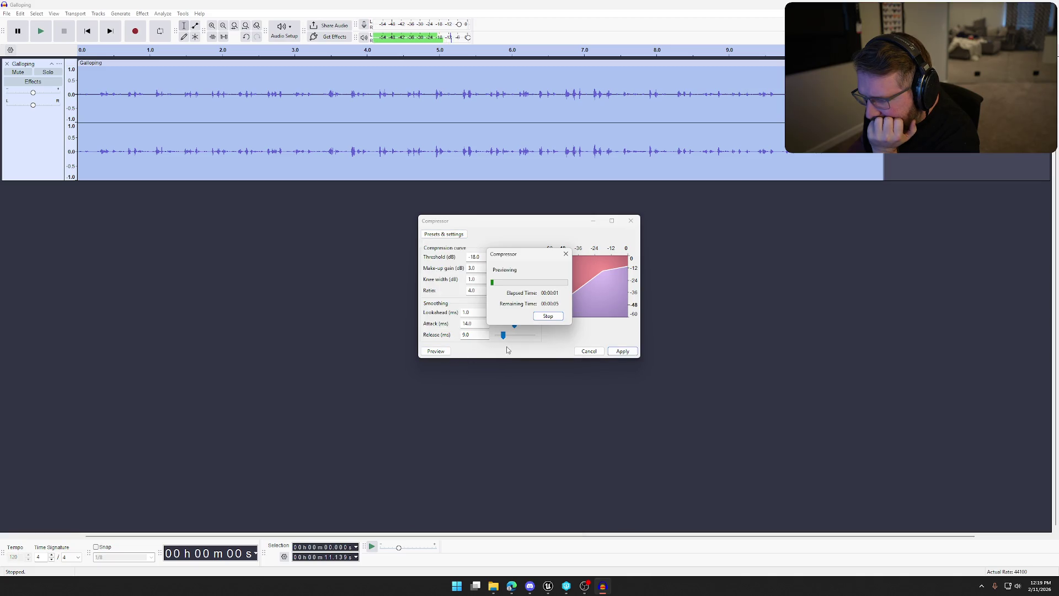
key("Escape")
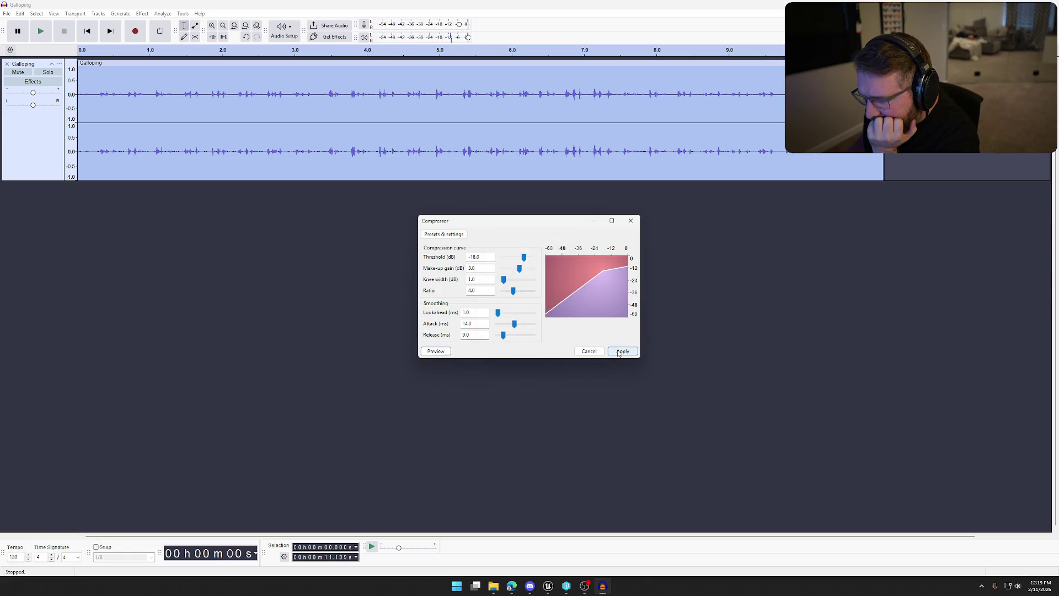
key("Escape")
left_click(142, 13)
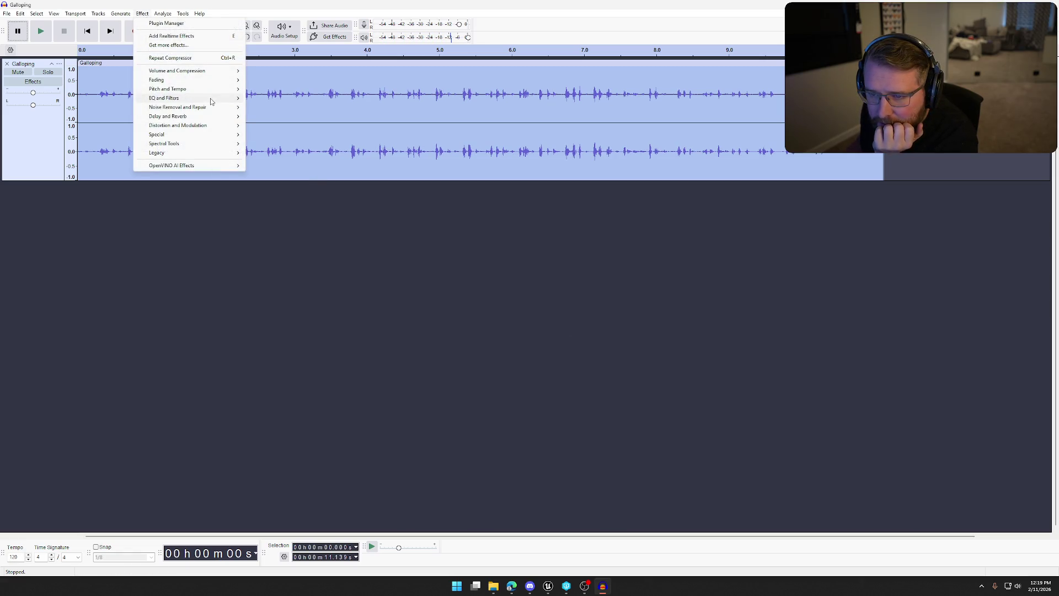
mouse_move(217, 71)
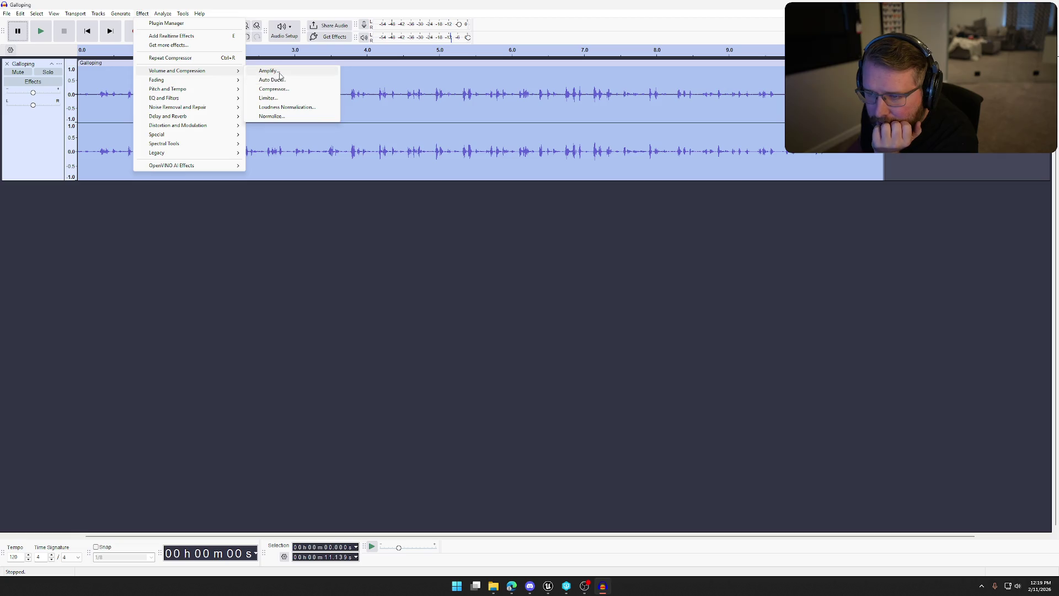
left_click(256, 149)
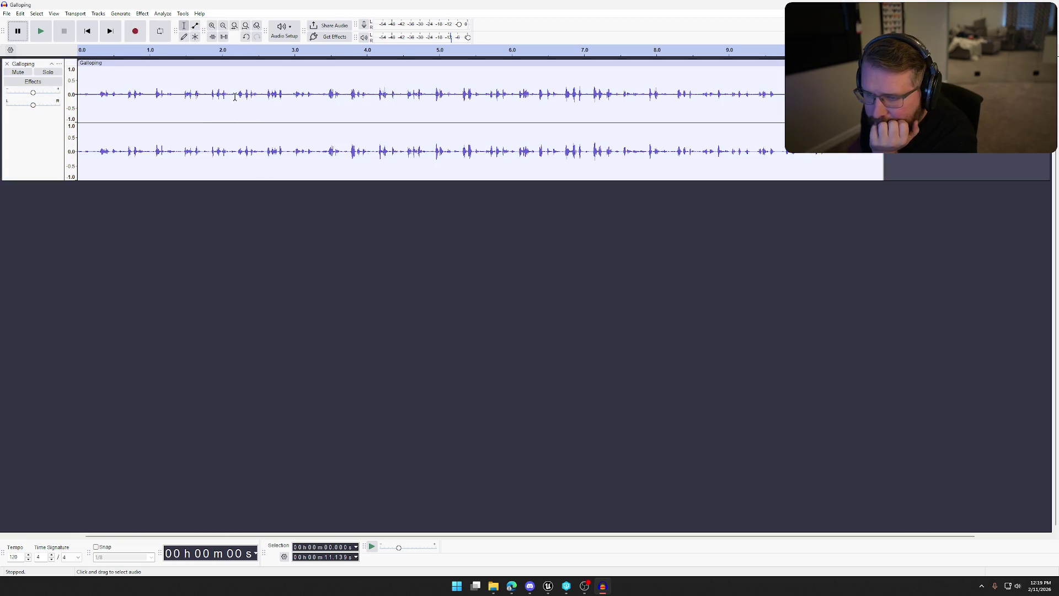
left_click_drag(208, 95, 317, 99)
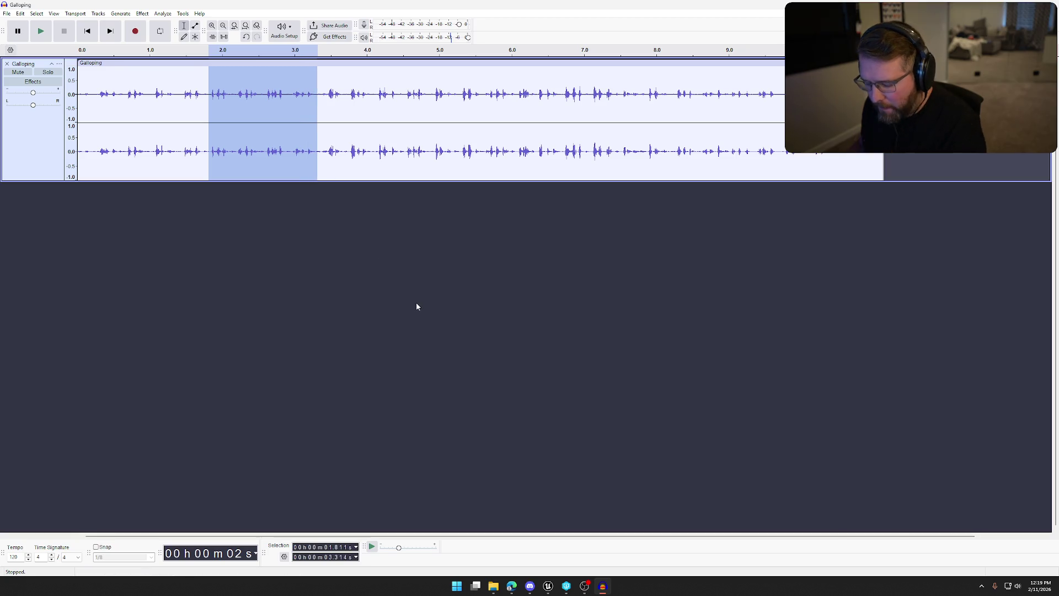
key("space")
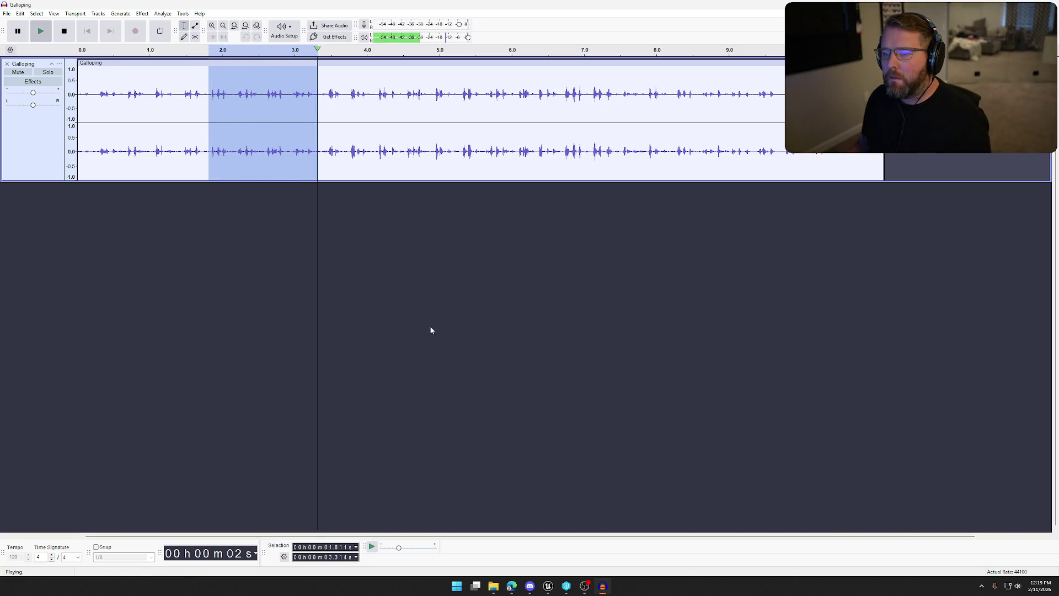
left_click(364, 191)
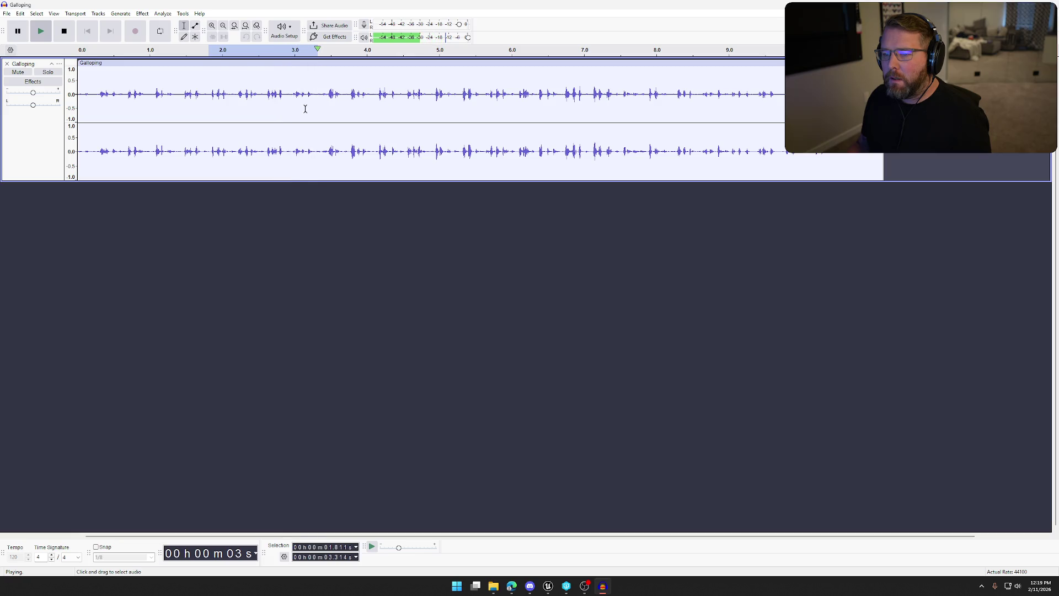
left_click_drag(321, 94, 430, 97)
key("space")
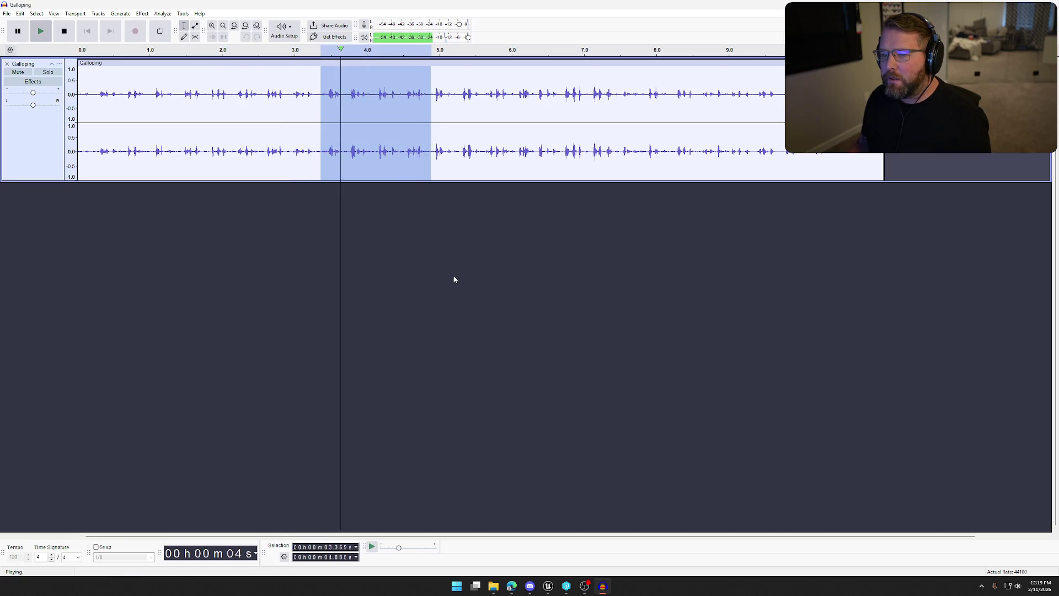
left_click(295, 210)
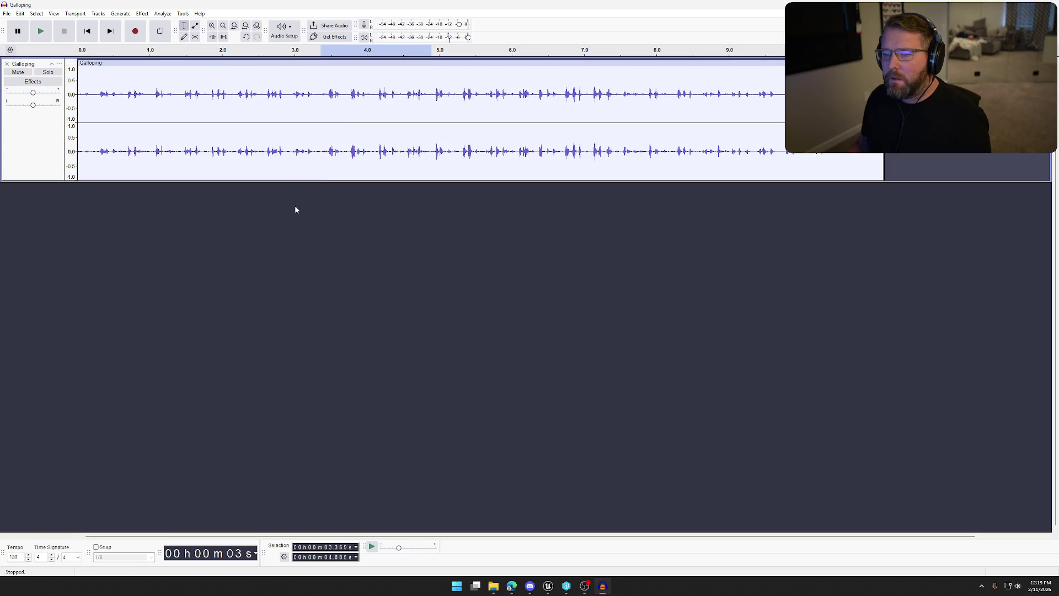
key("ctrl+a")
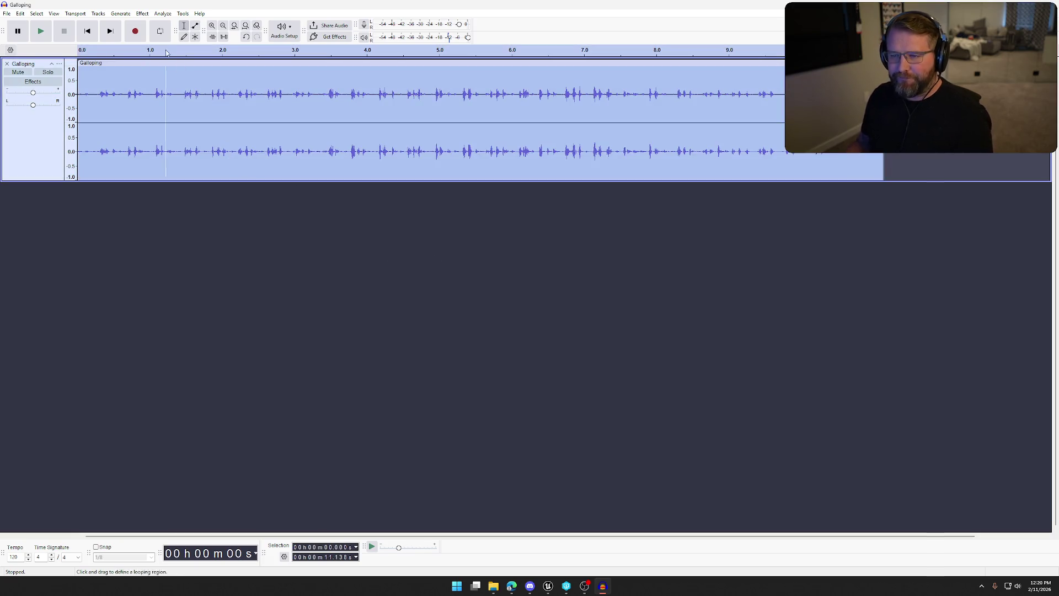
left_click(142, 14)
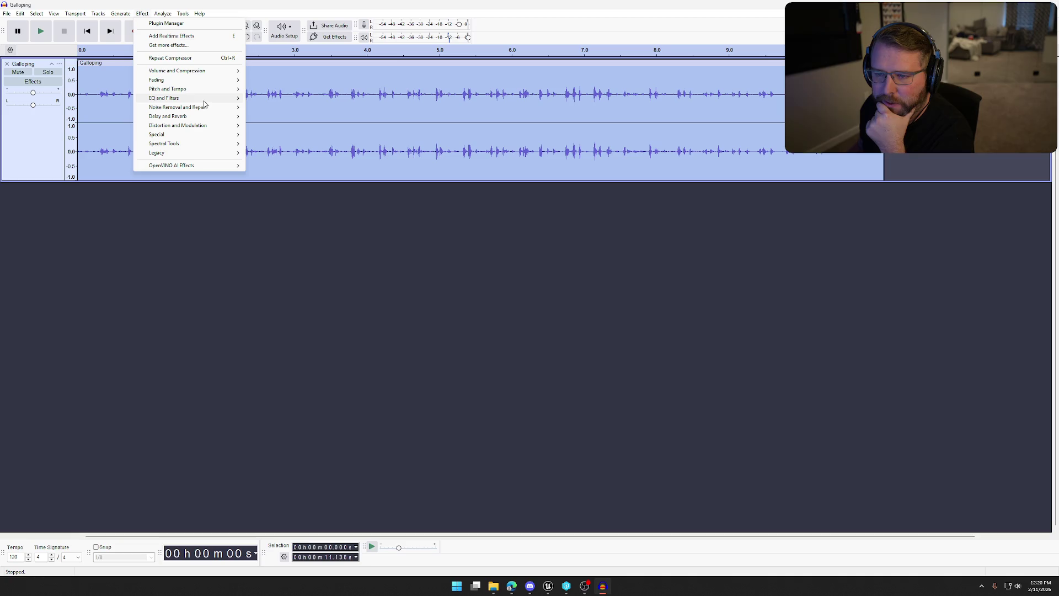
Apply a second Bass and Treble pass with bass at 6 dB and treble at -8 dB
mouse_move(204, 100)
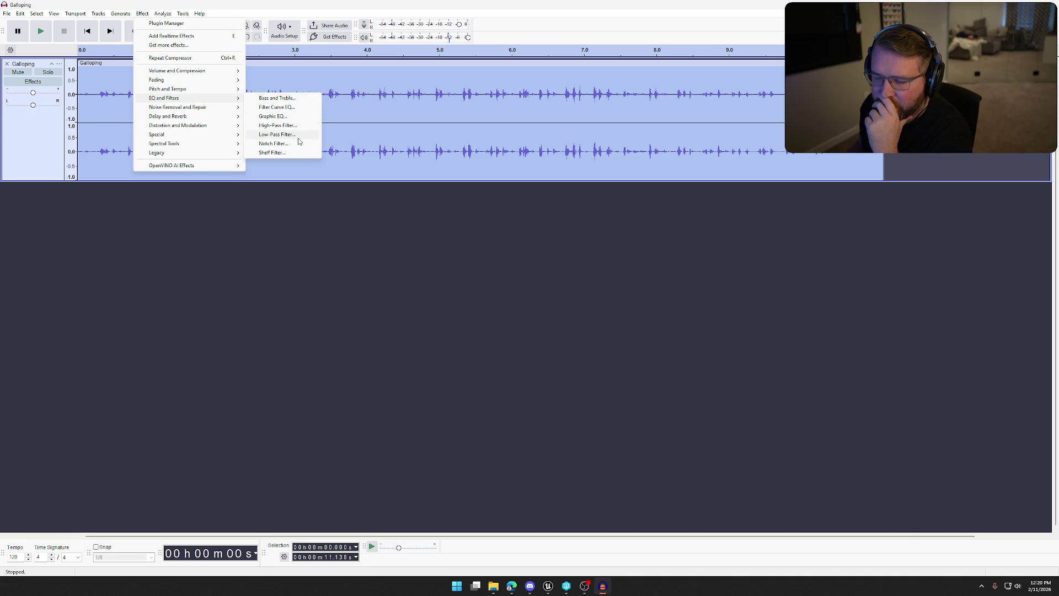
left_click(296, 99)
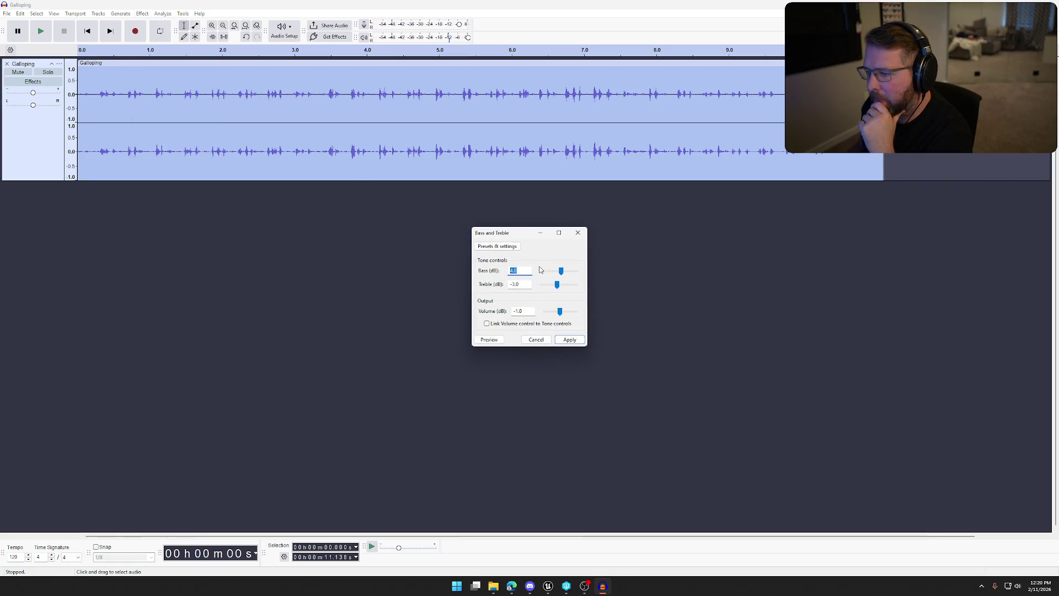
left_click(494, 339)
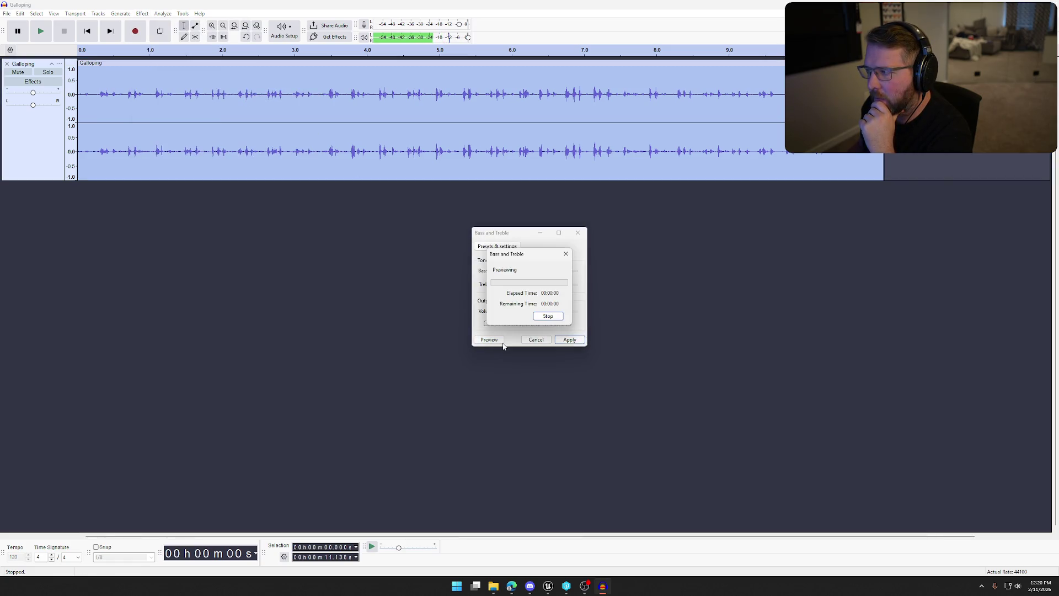
left_click(557, 316)
left_click_drag(558, 290, 557, 291)
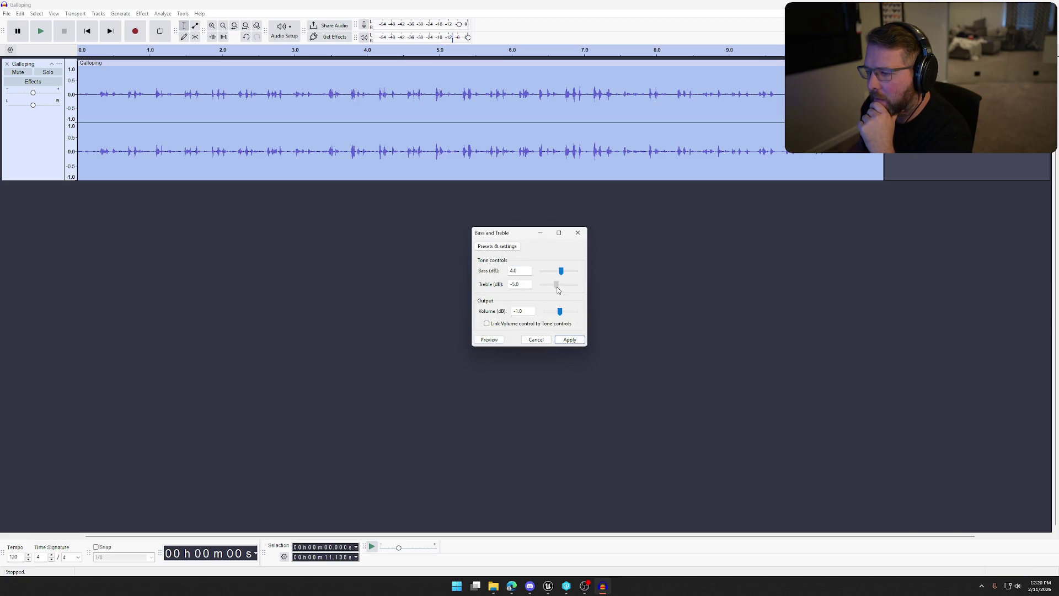
left_click(490, 342)
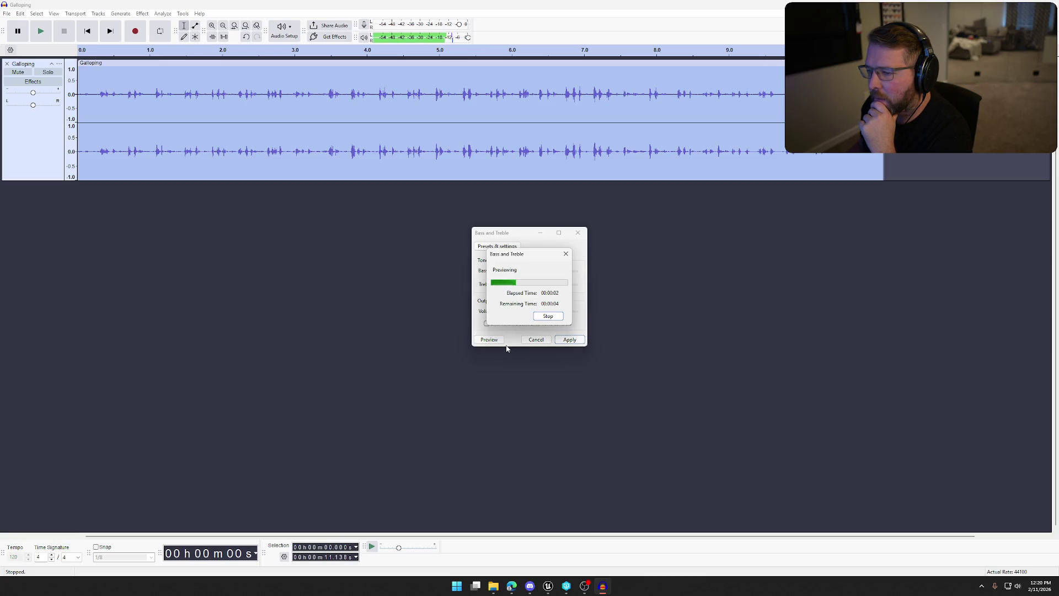
left_click(548, 316)
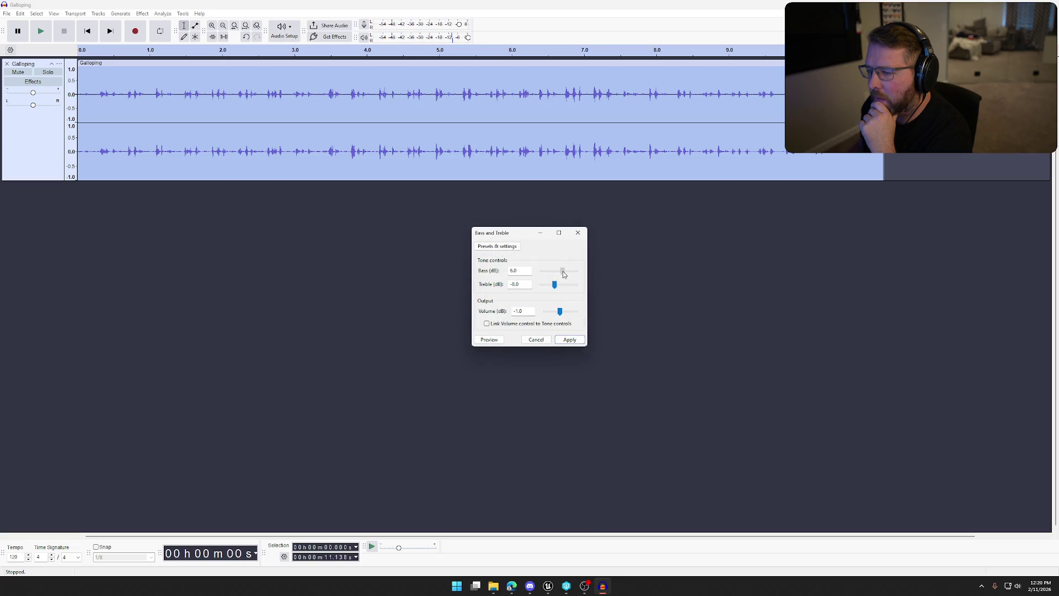
left_click(497, 338)
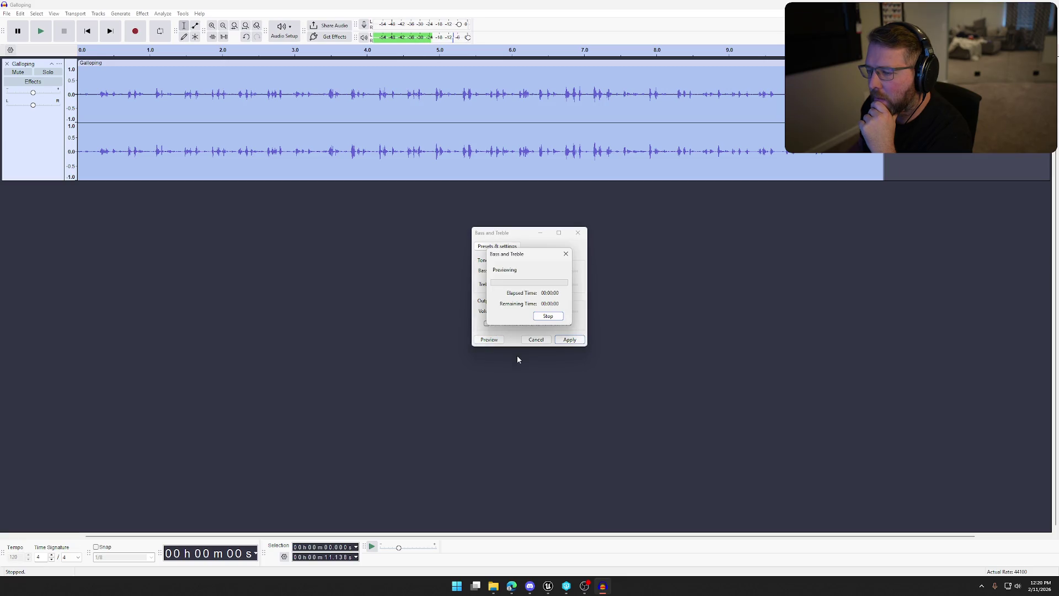
left_click(548, 316)
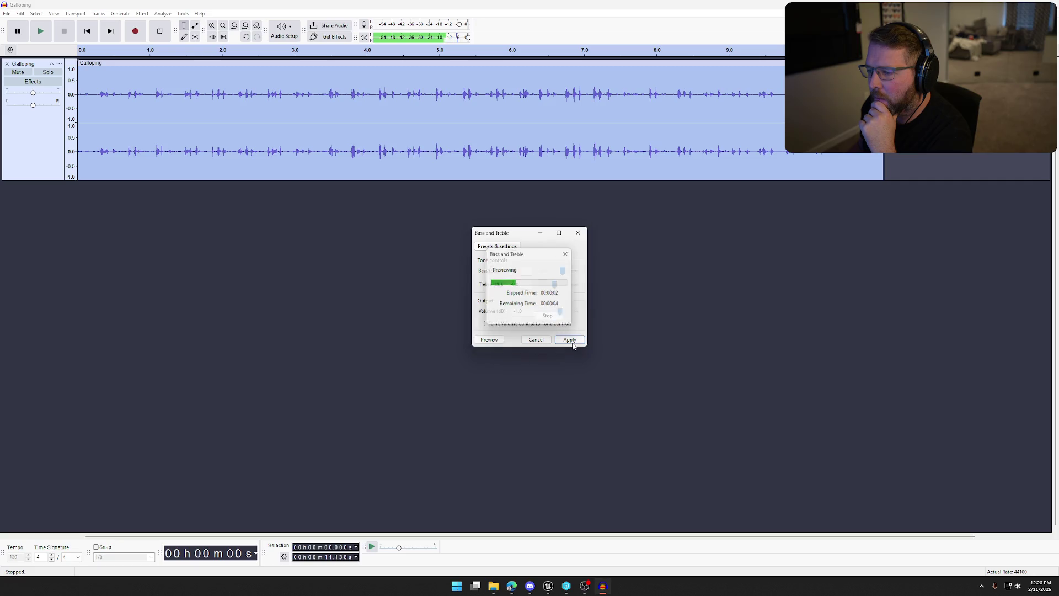
left_click(569, 339)
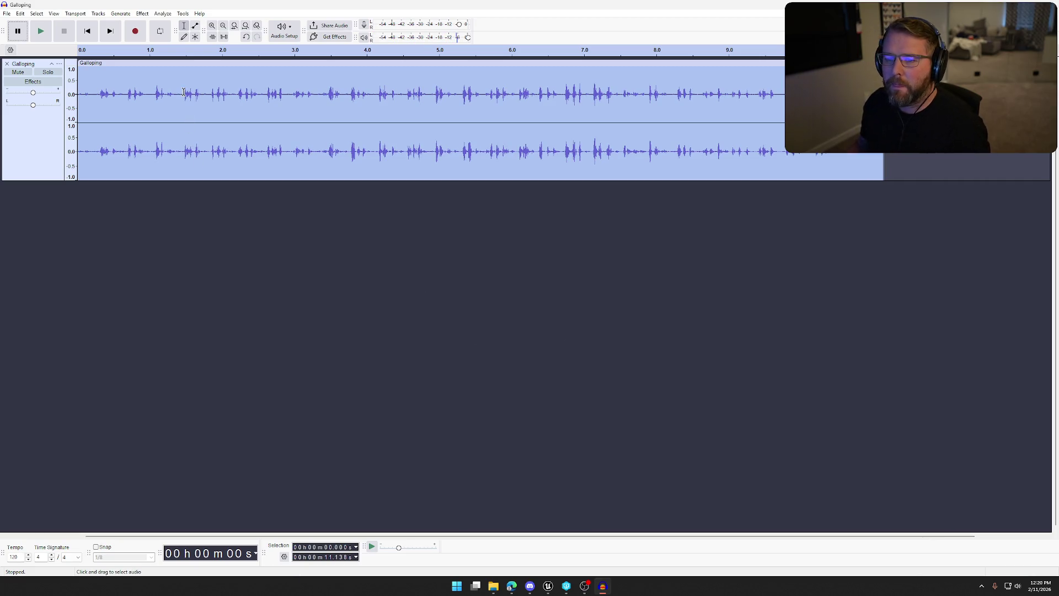
Select and play the audio from 1.434 to 2.857 seconds
left_click(181, 92)
left_click_drag(182, 91, 284, 98)
key("space")
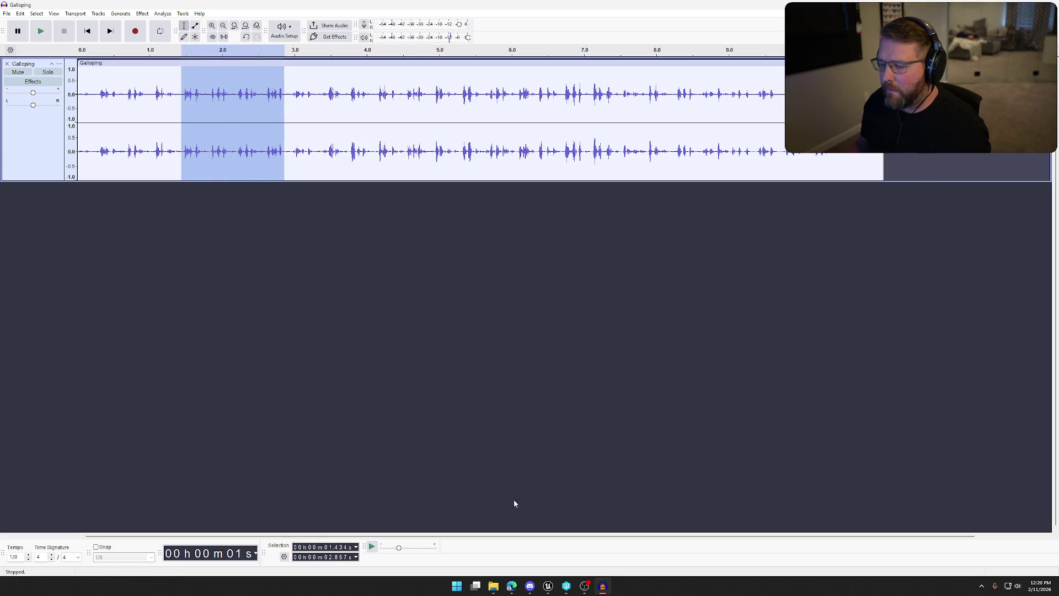
left_click(548, 586)
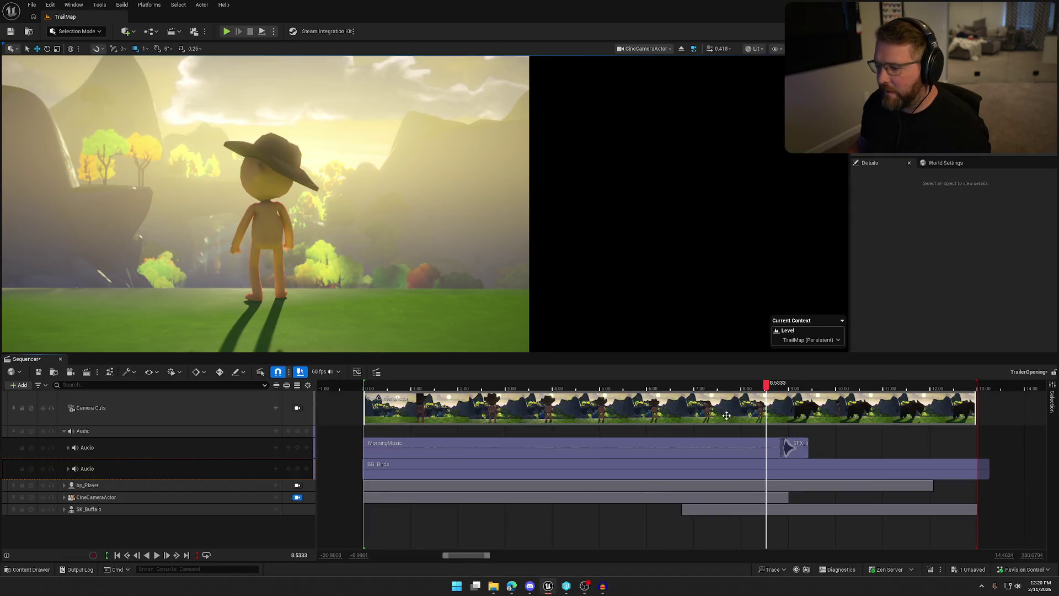
mouse_move(768, 390)
left_mouse_down()
mouse_move(407, 388)
mouse_move(660, 388)
mouse_move(682, 403)
left_mouse_up()
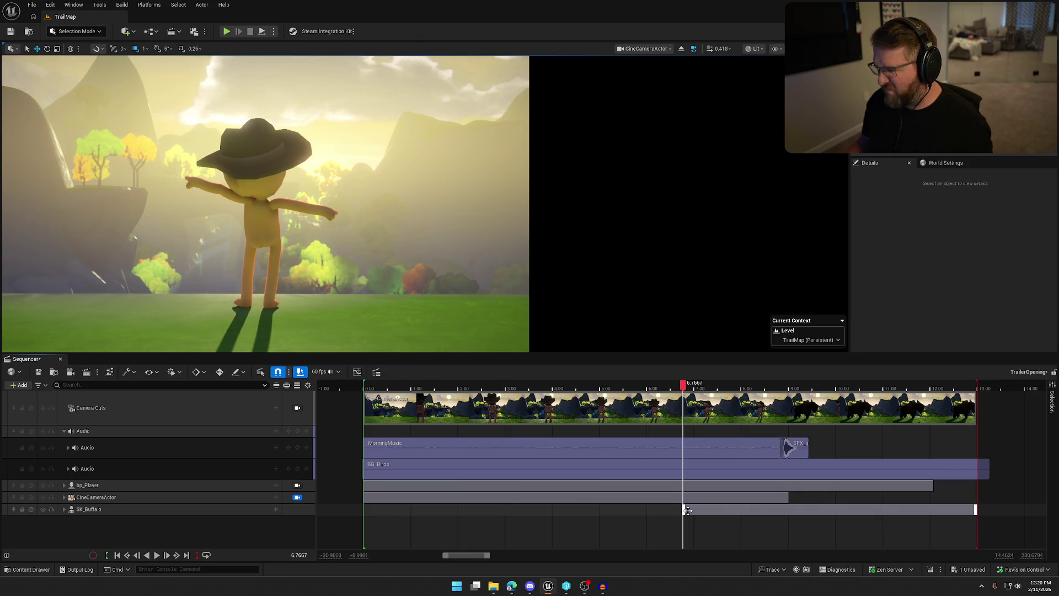
left_click(602, 586)
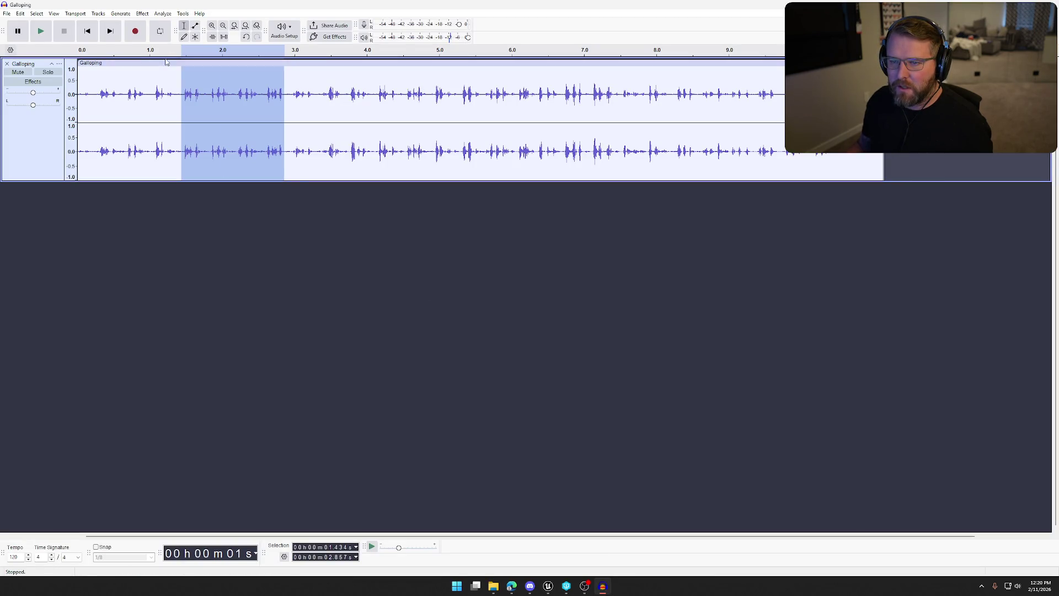
Select and audition the audio from 1.0 to 4.0 seconds, then deselect it
left_click_drag(151, 84, 371, 100)
key("space")
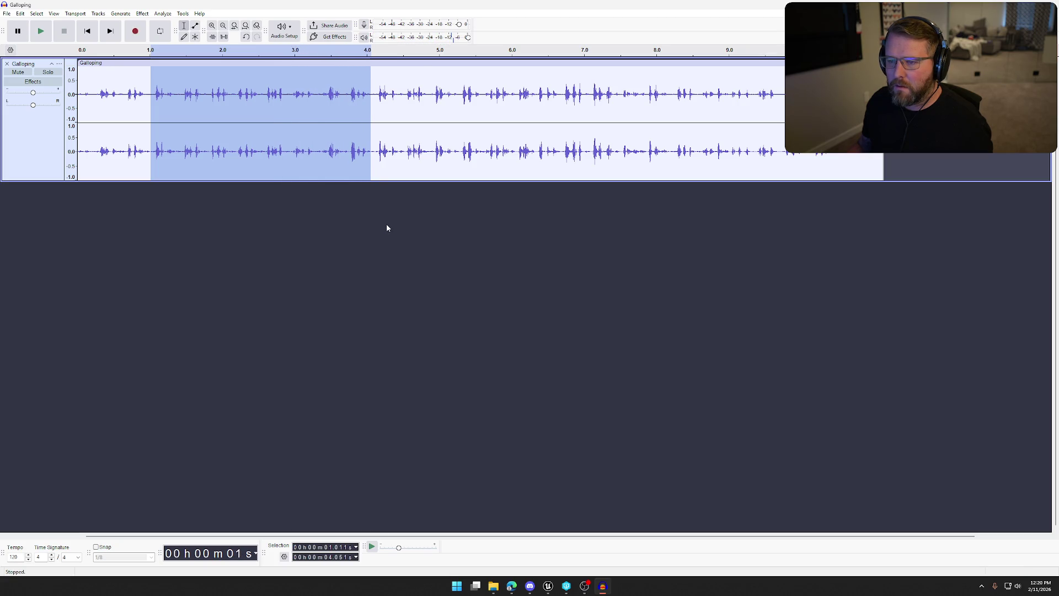
key("space")
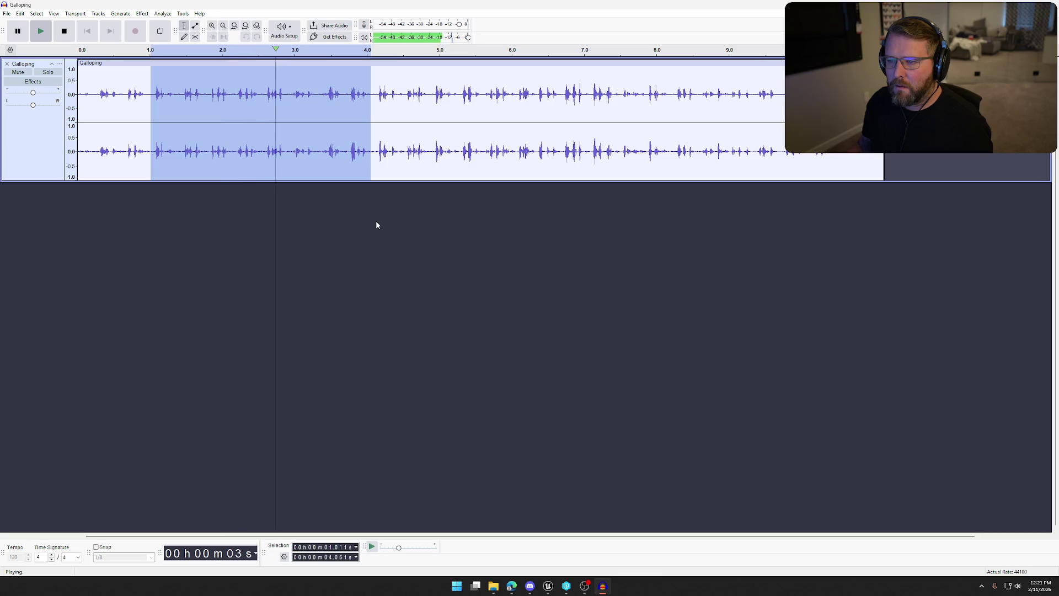
left_click(167, 229)
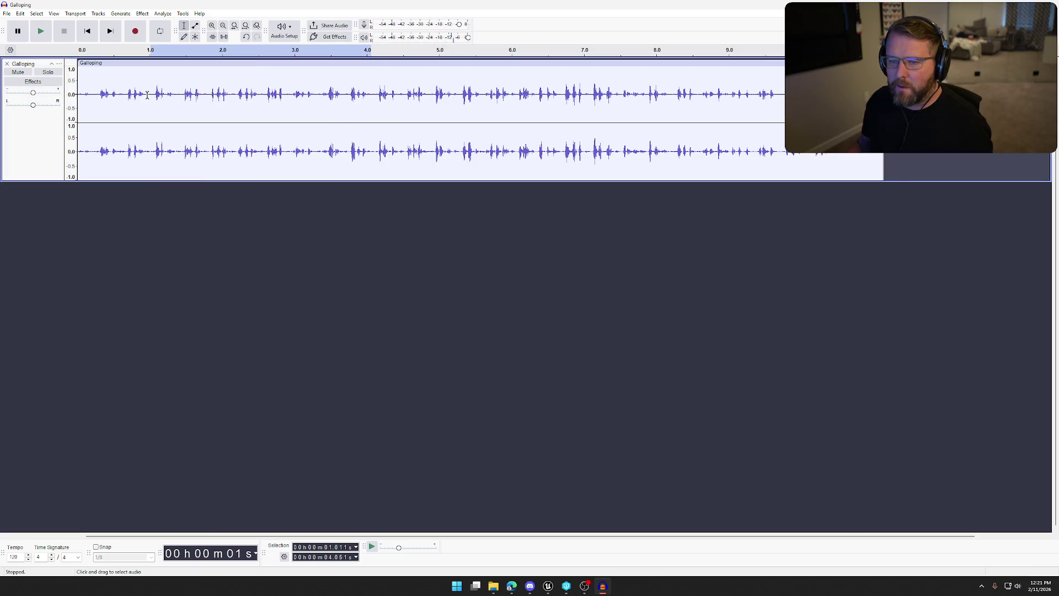
Delete the first second and everything after 3.09 s, then switch to Unreal Engine
left_click_drag(153, 93, 78, 94)
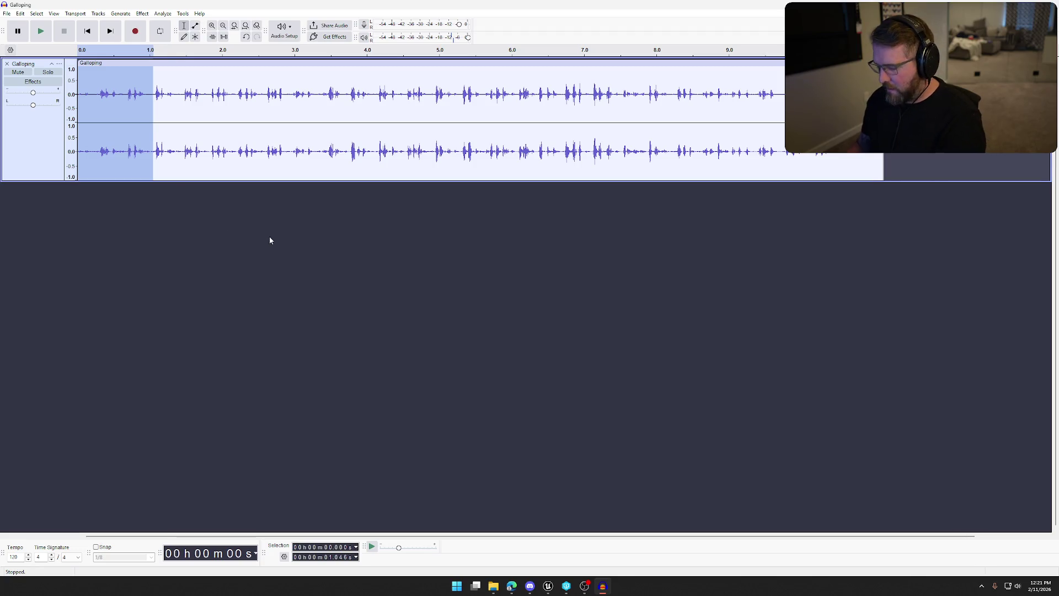
key("Delete")
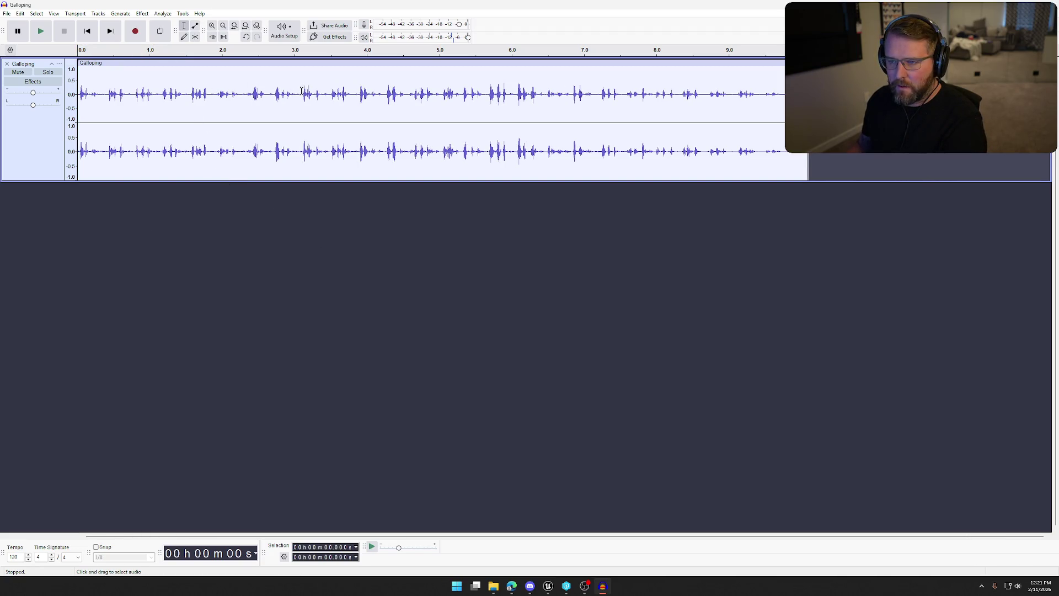
left_click_drag(300, 94, 885, 160)
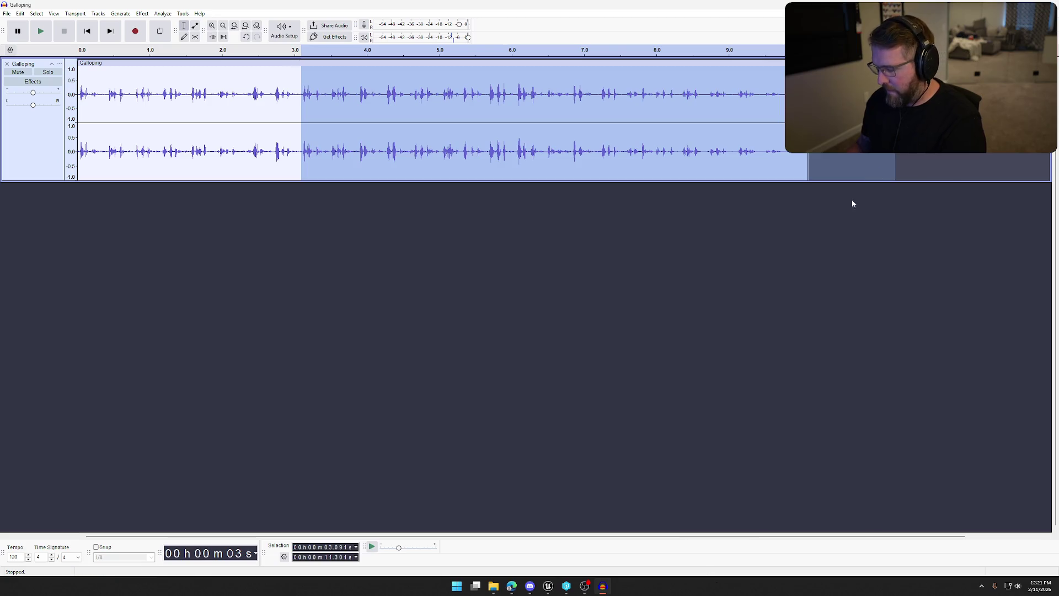
key("Delete")
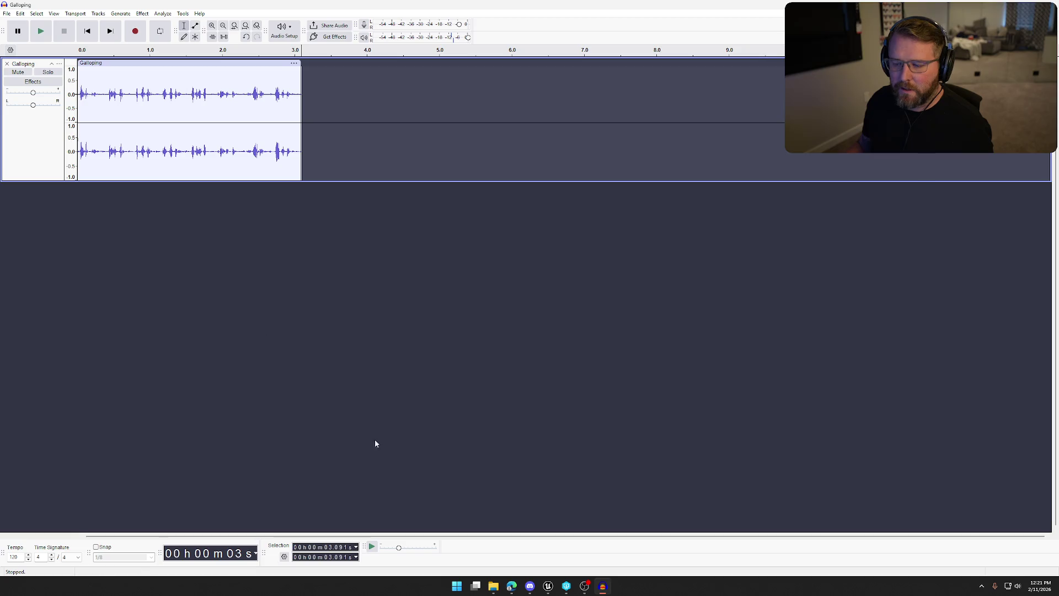
left_click(548, 586)
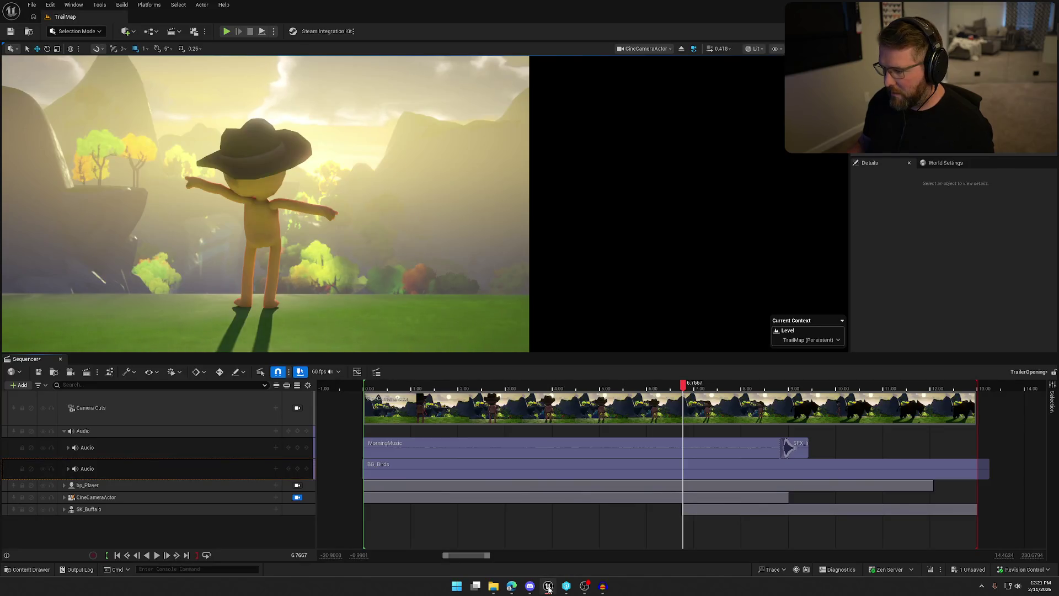
Apply a Fade In across the clip's first 1.5 seconds and play it back
left_click(604, 587)
left_click_drag(185, 72, 78, 74)
left_click(142, 14)
mouse_move(176, 80)
left_click(284, 108)
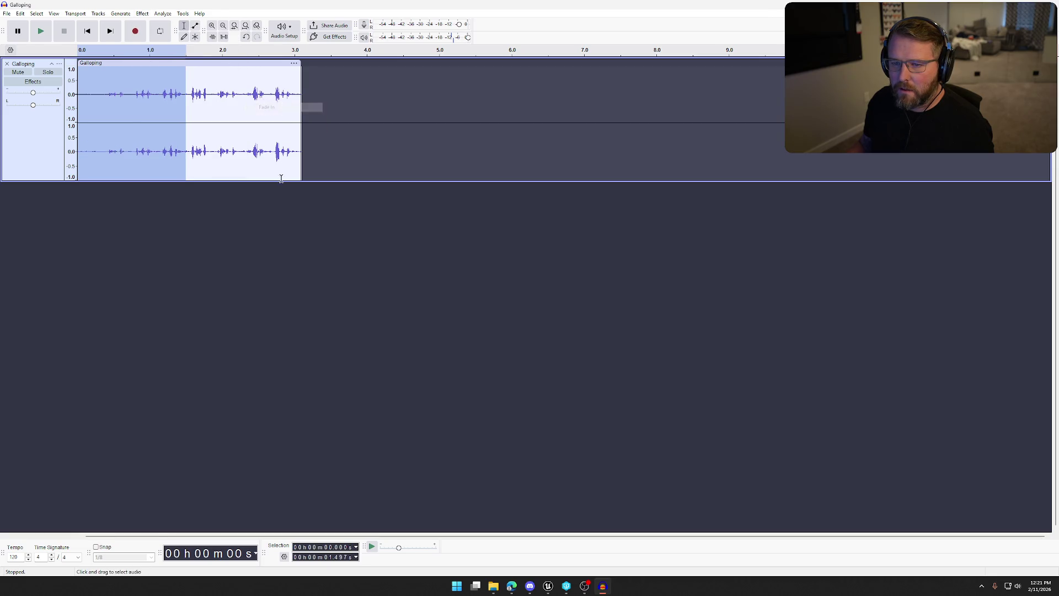
key("space")
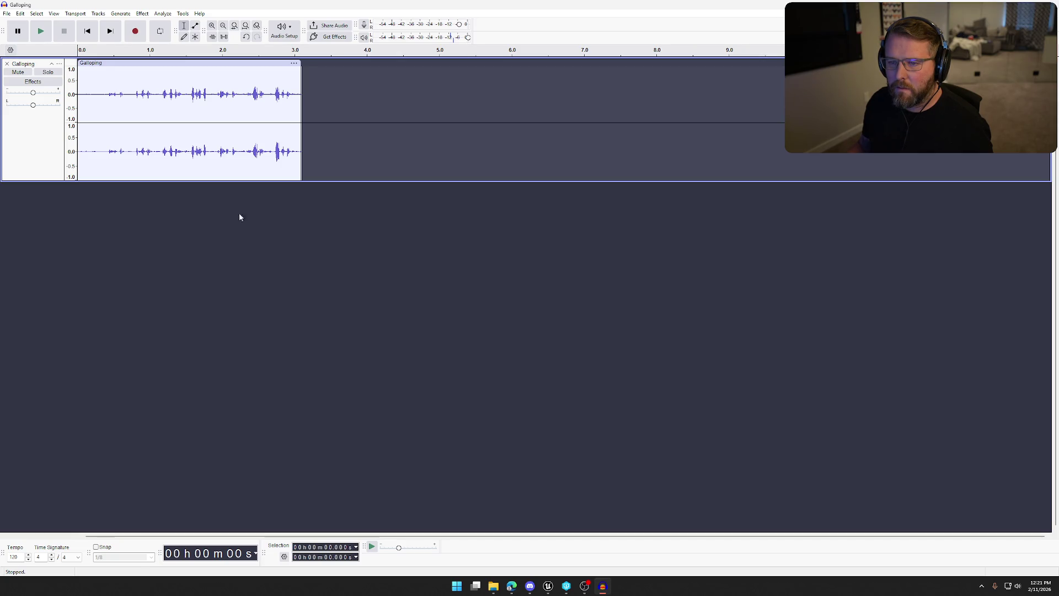
left_click(7, 14)
Export the clip as BuffaloRun.wav and return to Unreal Engine
left_click(7, 13)
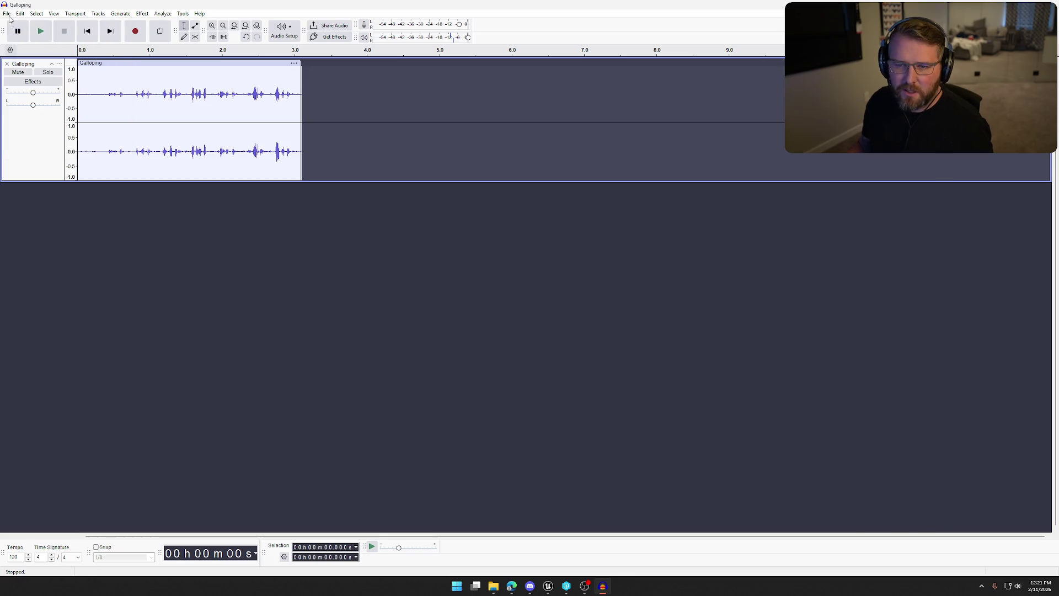
left_click(8, 14)
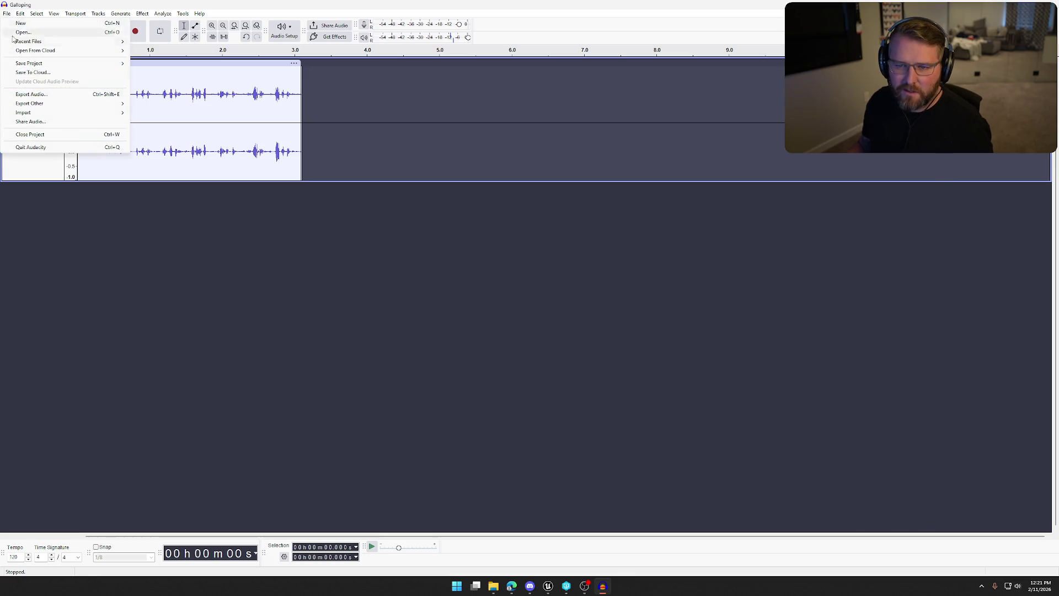
left_click(64, 96)
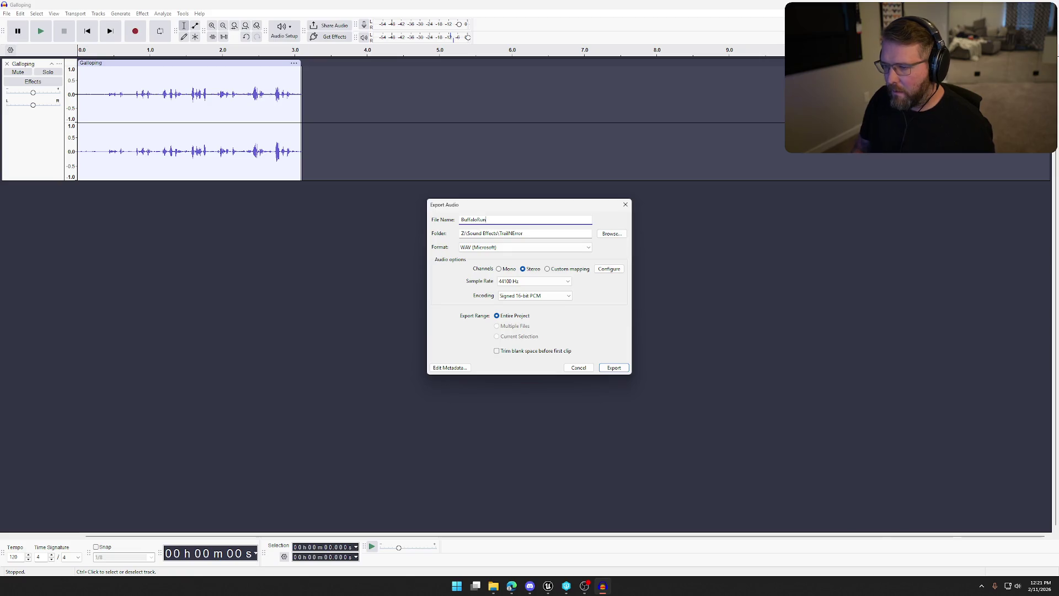
left_click(613, 368)
left_click(548, 586)
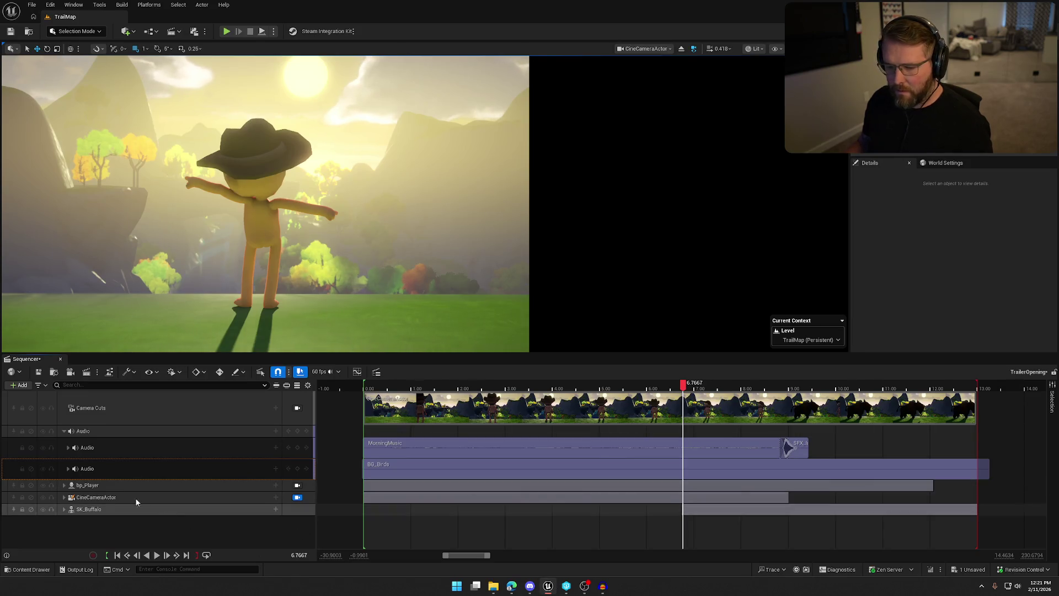
Import BuffaloRun.wav into TrailerSounds, save all, and drop it into the Sequencer as audio
left_click(28, 569)
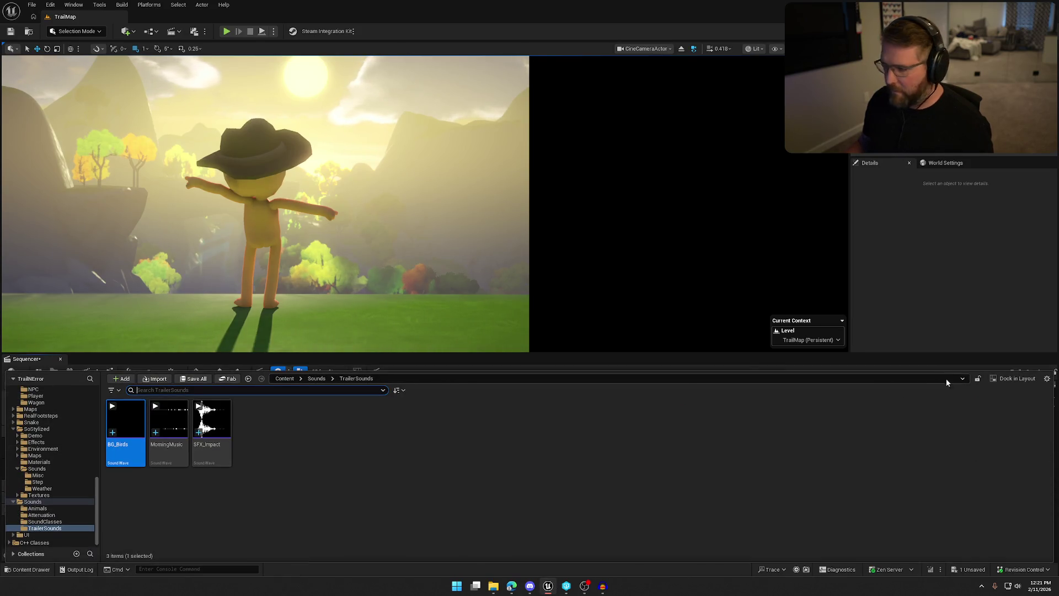
left_click(1018, 379)
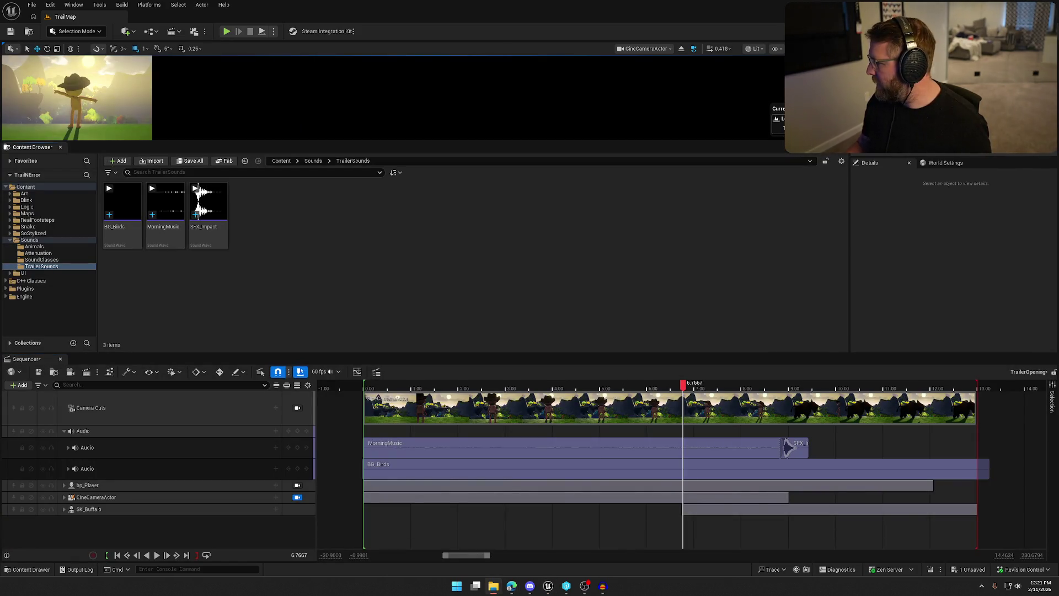
mouse_move(285, 224)
left_mouse_down()
mouse_move(319, 220)
mouse_move(335, 242)
left_mouse_up()
key("ctrl+shift+s")
left_click(167, 232)
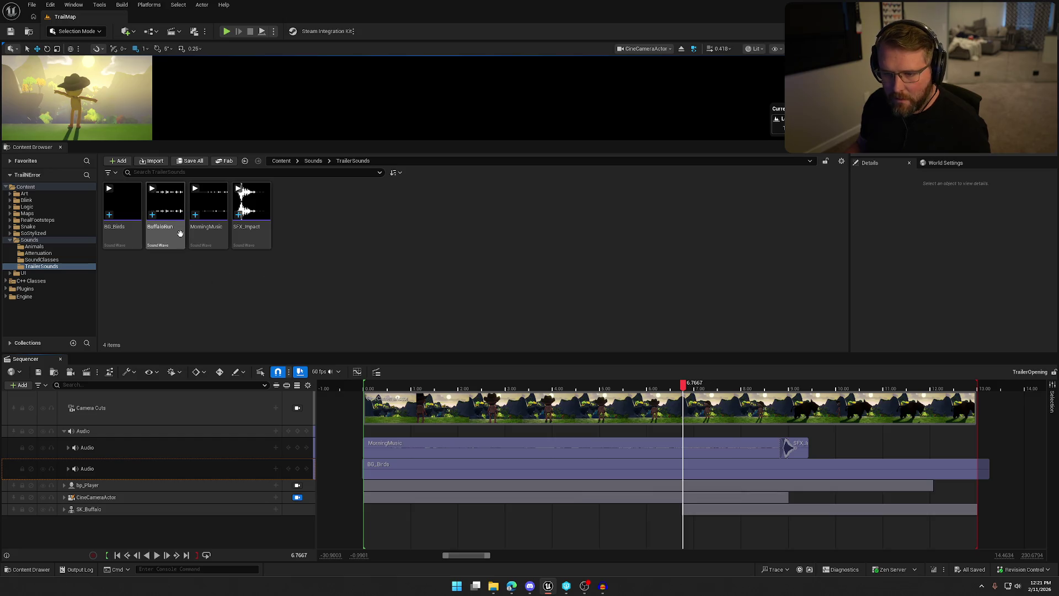
mouse_move(167, 232)
left_mouse_down()
mouse_move(167, 368)
mouse_move(145, 537)
mouse_move(169, 541)
left_mouse_up()
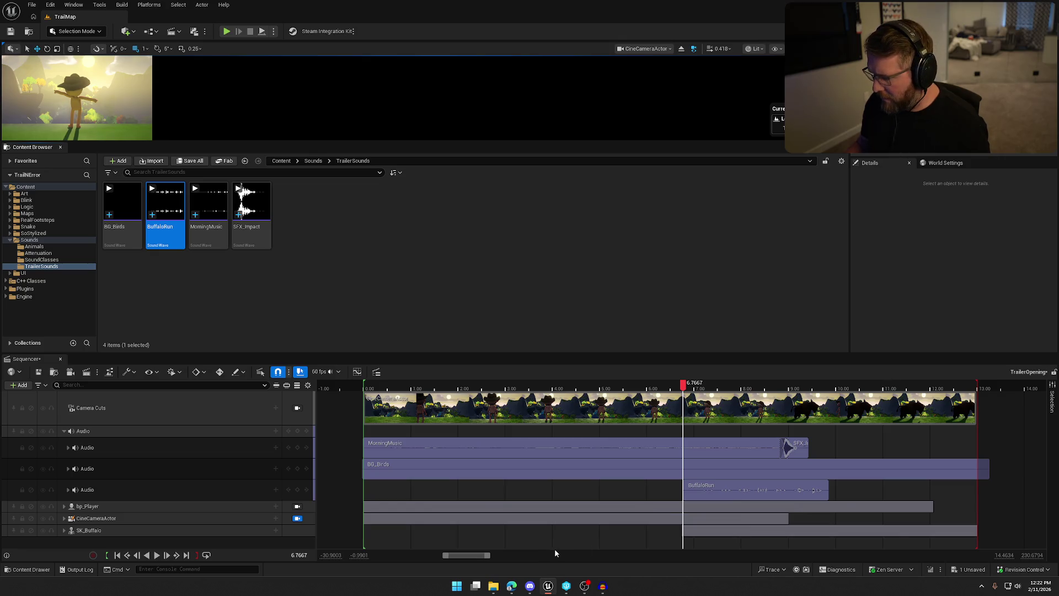
Move the BuffaloRun clip to start near 5.90 s and rewind the sequence to the start
left_click_drag(782, 489, 743, 493)
left_click_drag(684, 386, 363, 386)
left_click(61, 147)
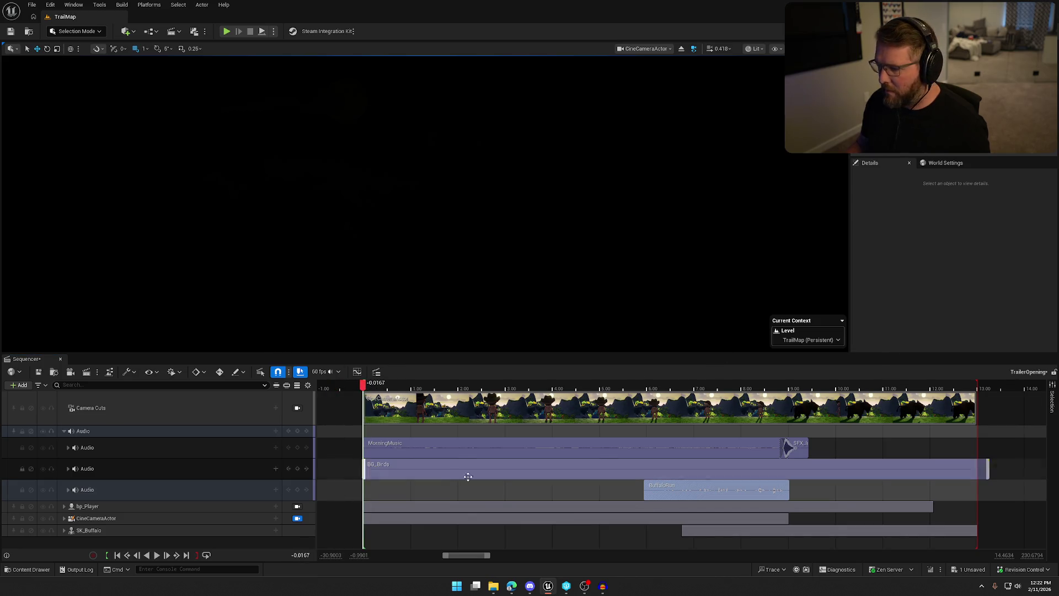
Play the trailer through to check the audio, then bring up the Galloping clip in Audacity
left_click(157, 554)
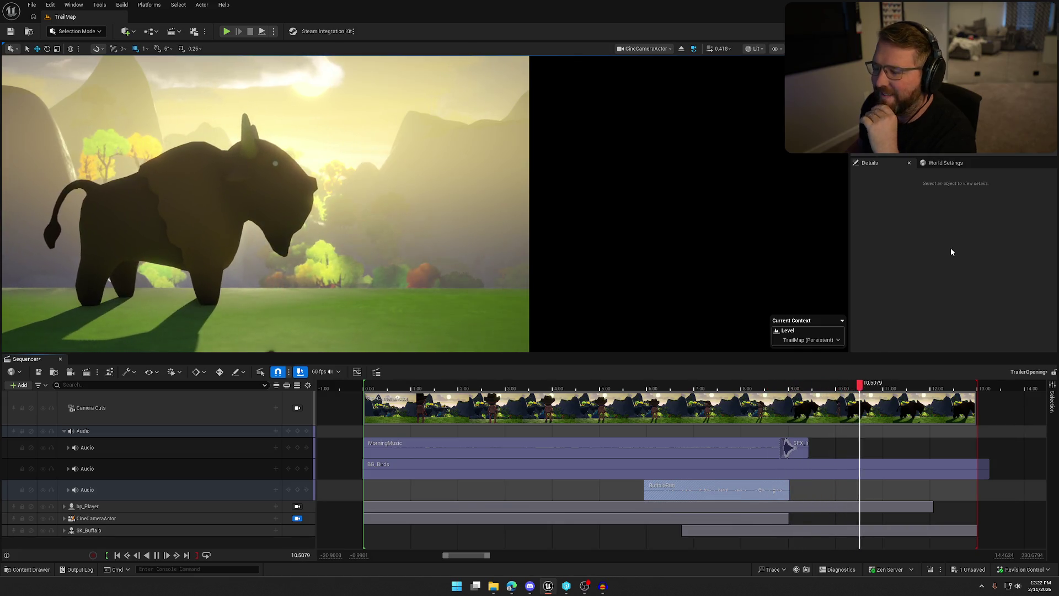
key("space")
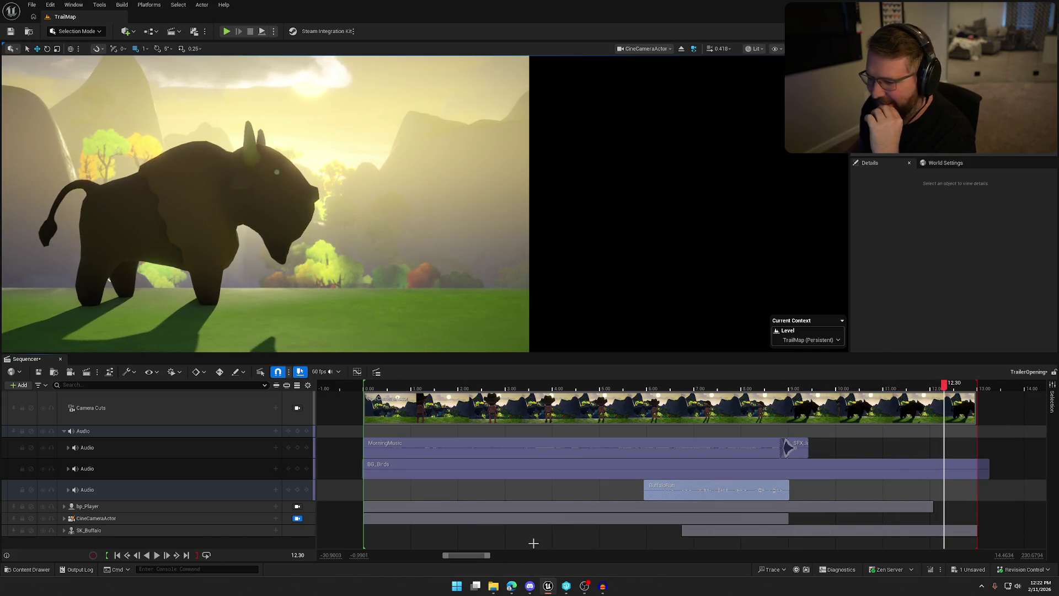
left_click(602, 586)
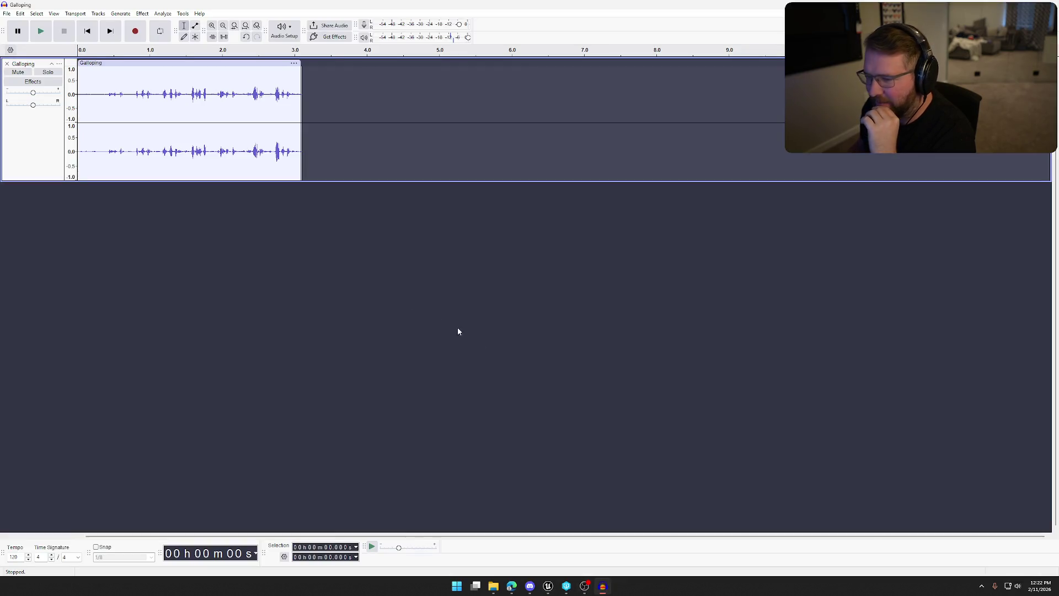
Cut the Galloping clip off at about 2.11 s, after a trial cut, listen and restore
left_click_drag(301, 97, 226, 96)
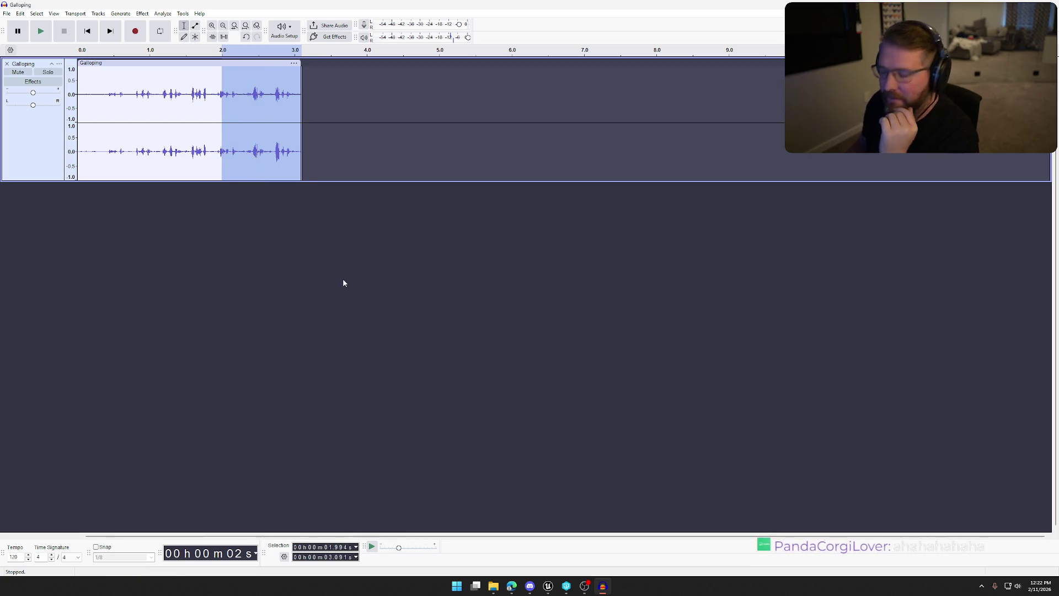
key("Delete")
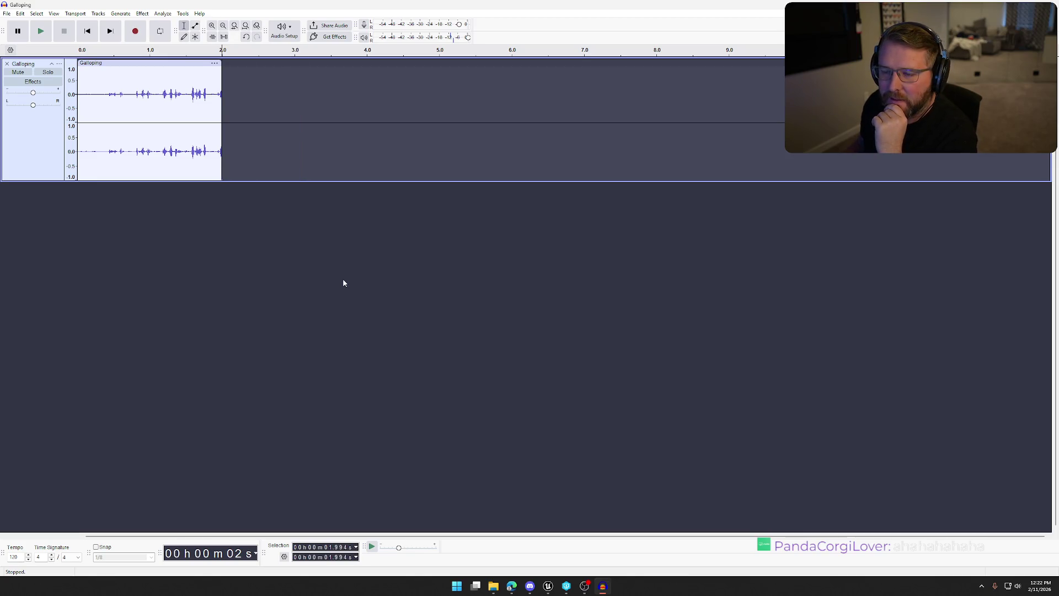
key("space")
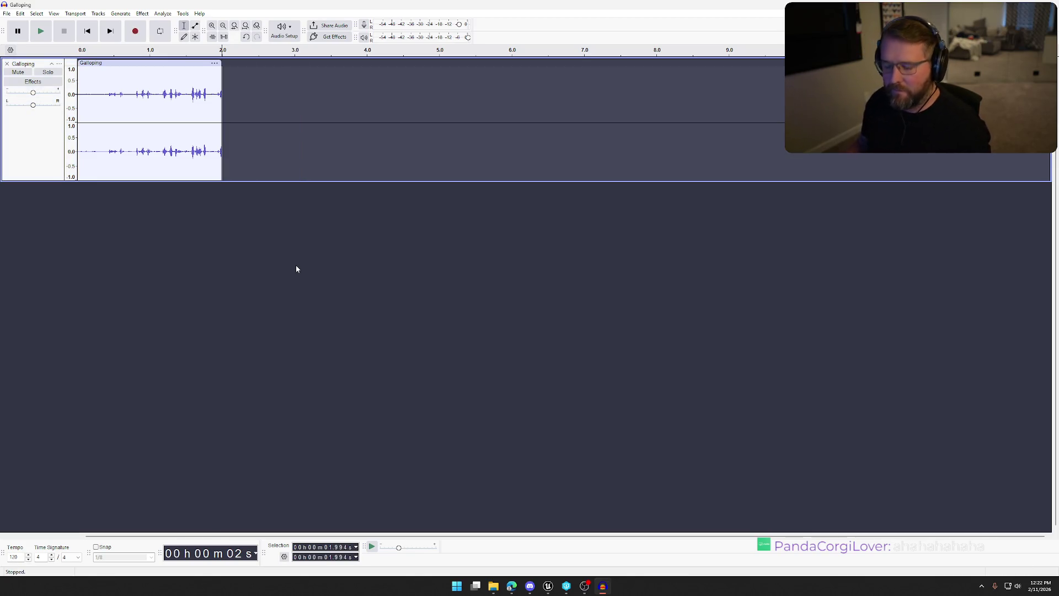
key("space")
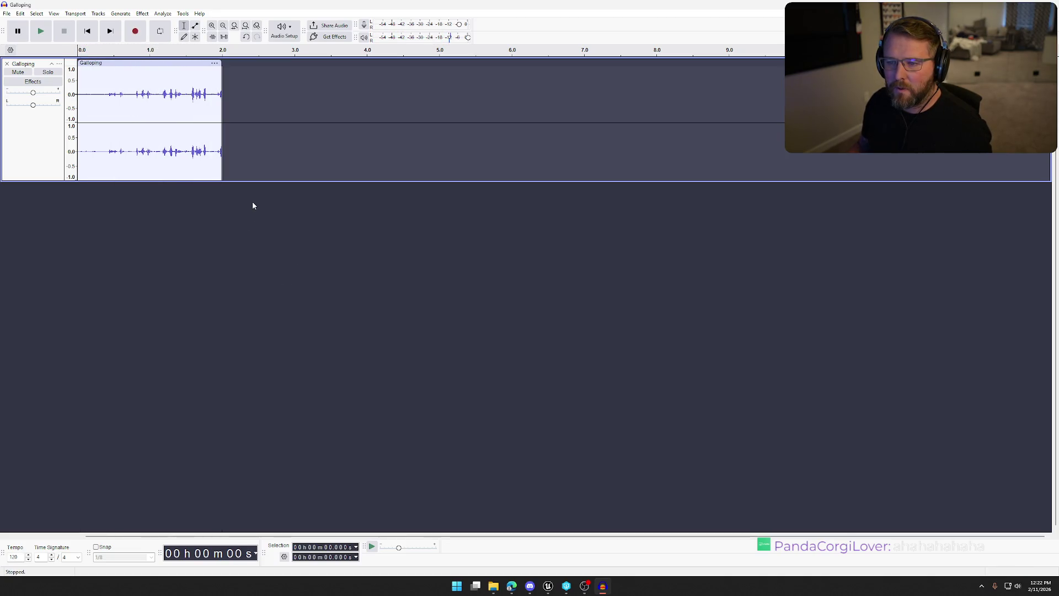
key("ctrl+v")
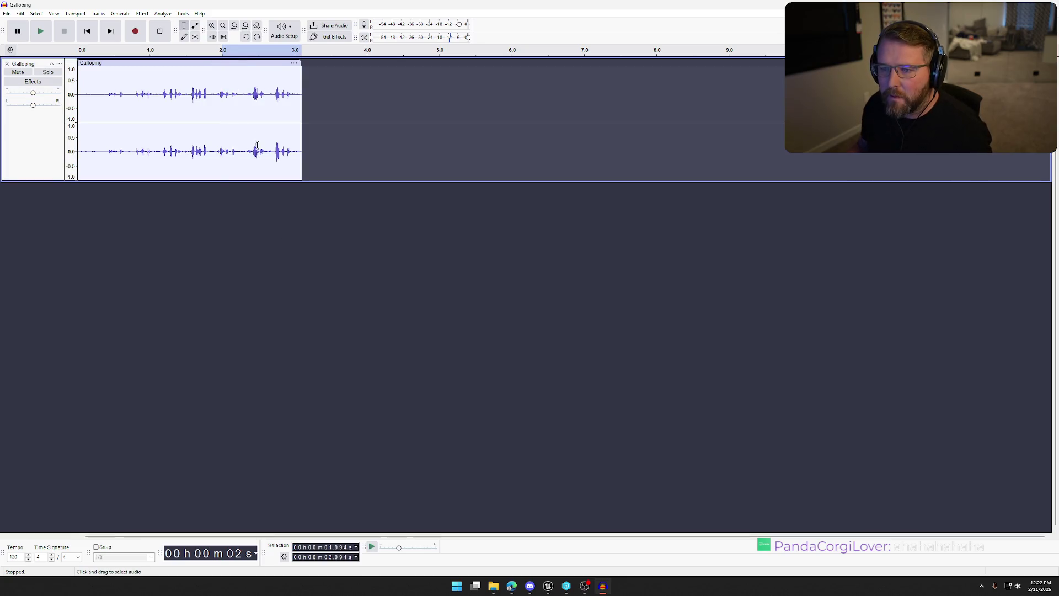
left_click_drag(231, 94, 301, 94)
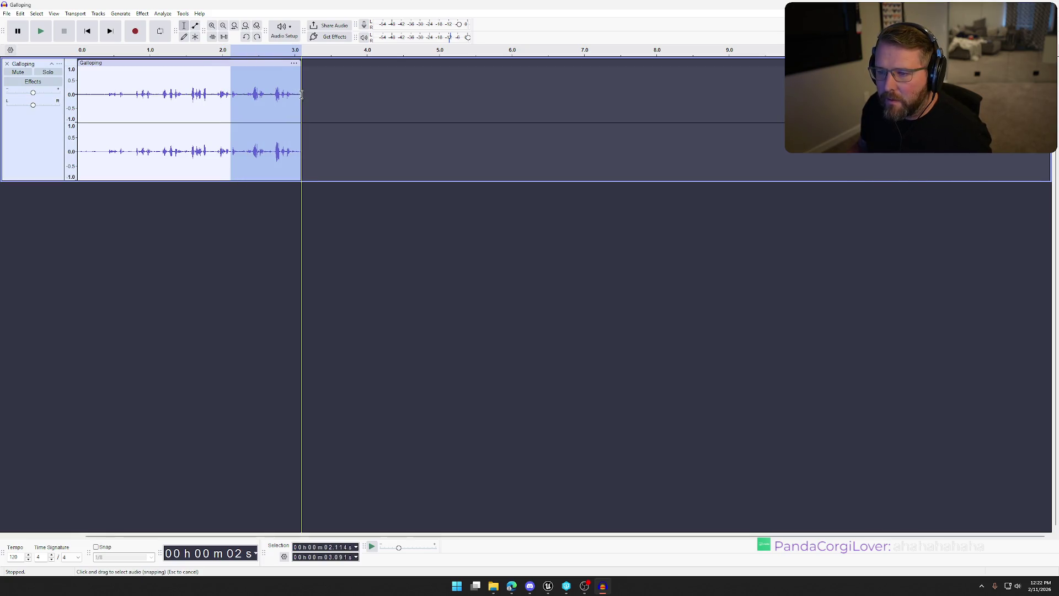
key("Delete")
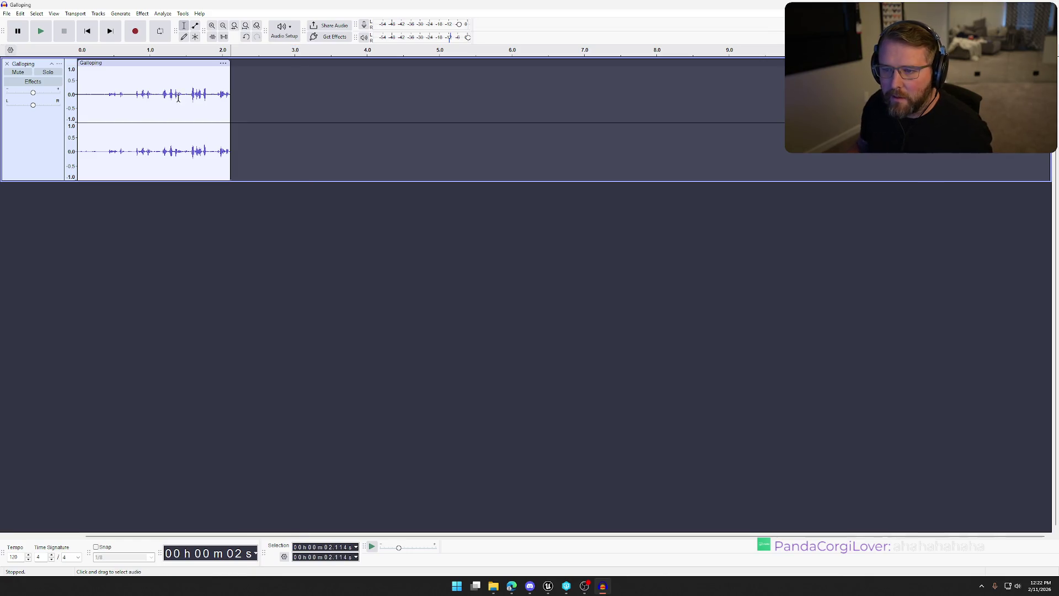
Apply Fade Out to the clip's final stretch from about 1.743 s and play it back
left_click_drag(228, 105, 209, 106)
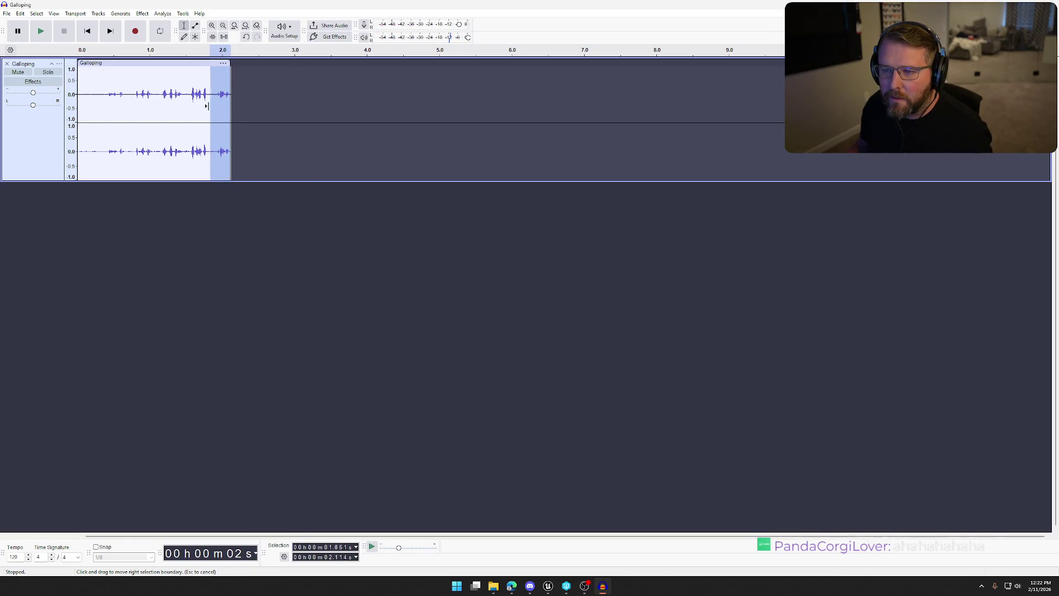
left_click(141, 14)
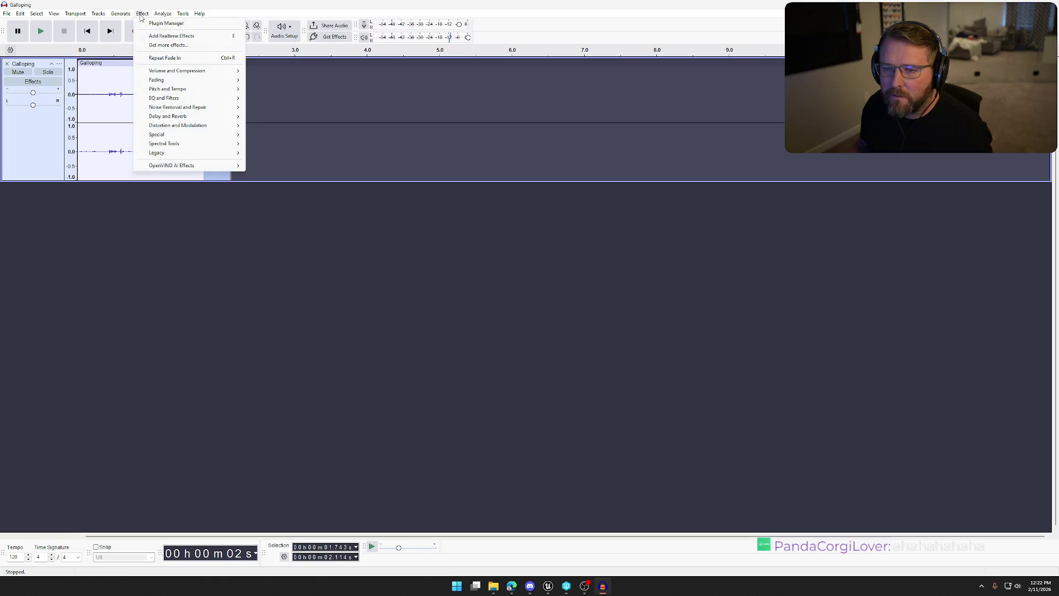
mouse_move(169, 79)
left_click(305, 115)
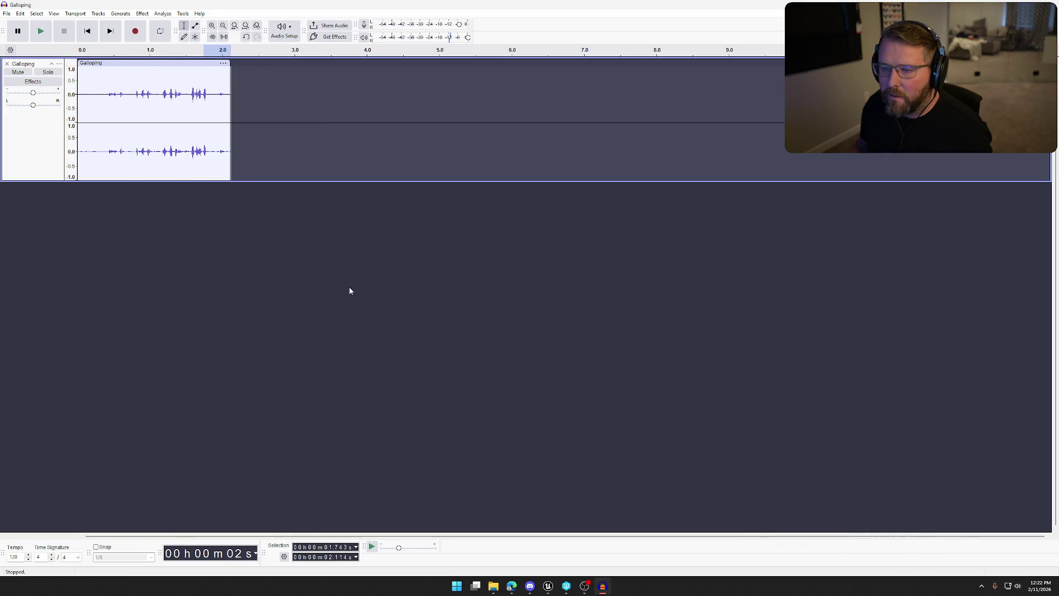
key("space")
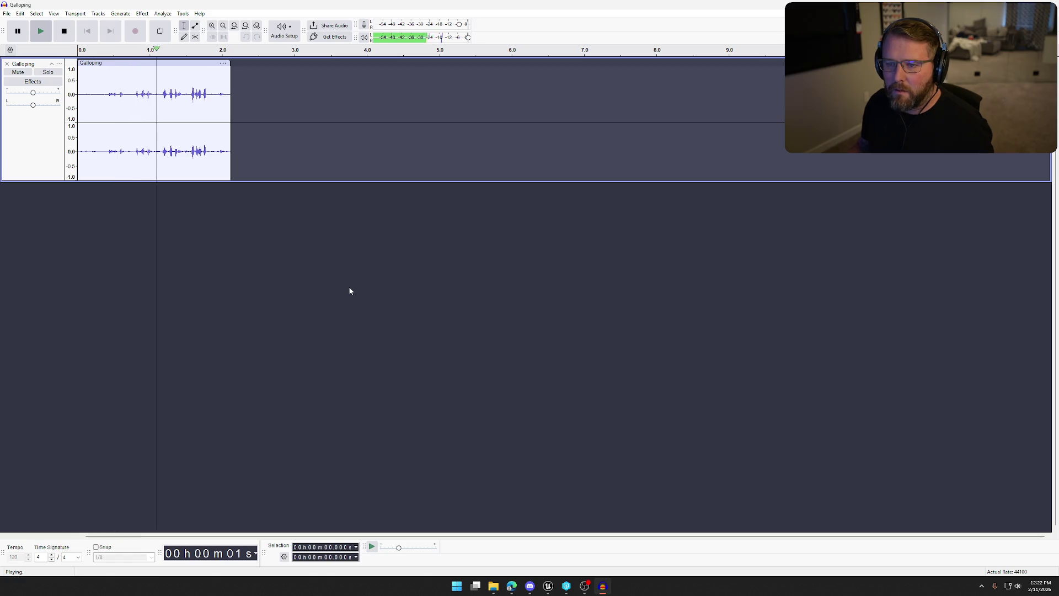
Export the trimmed audio as BuffaloRun.wav, replace the existing file, and switch back to Unreal Engine
left_click(7, 13)
left_click(31, 94)
type("BuffaloRun")
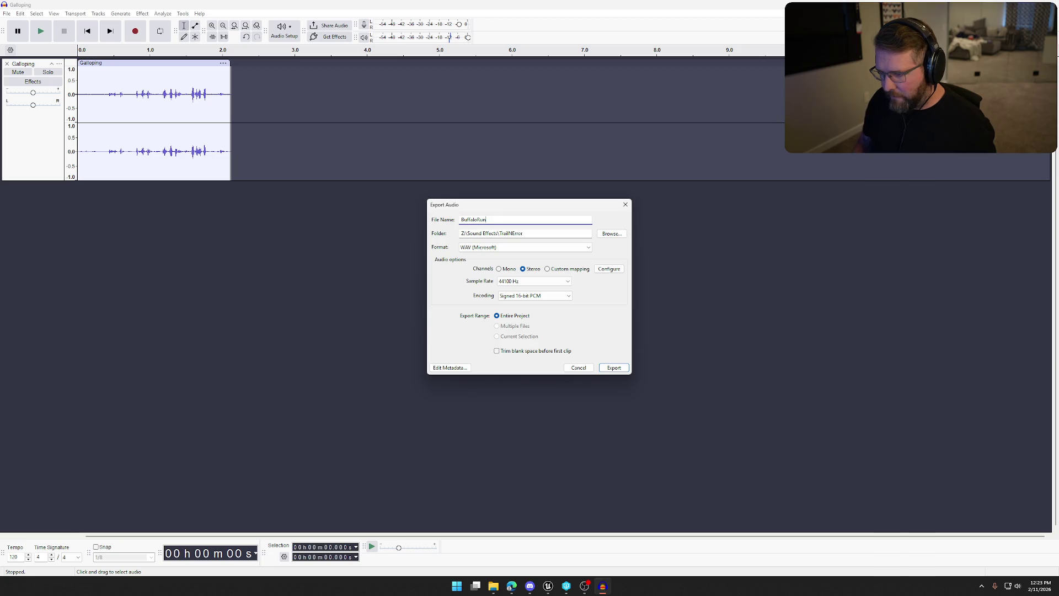
left_click(614, 368)
left_click(582, 289)
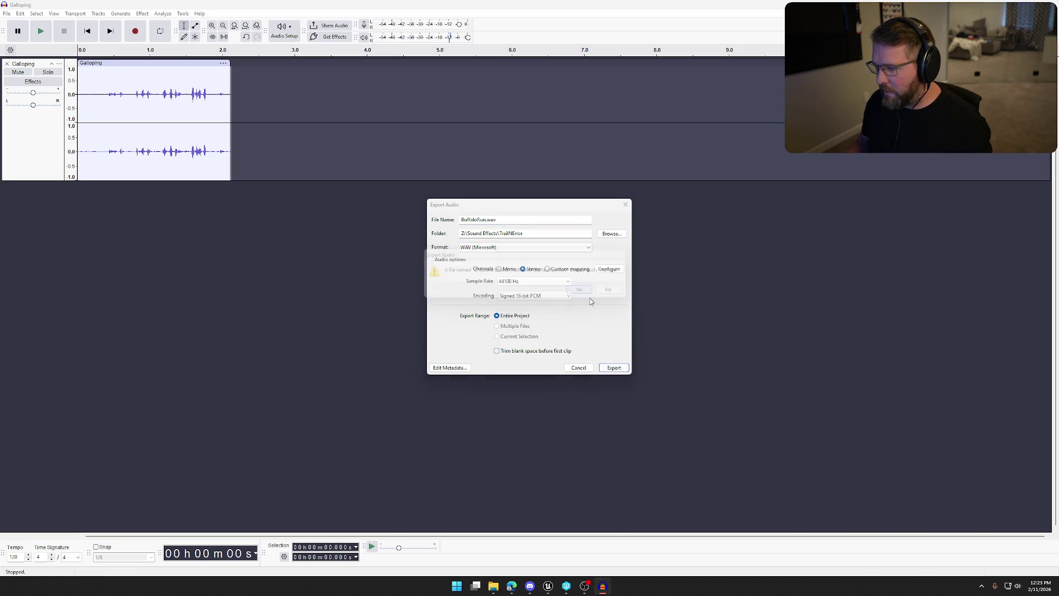
left_click(551, 586)
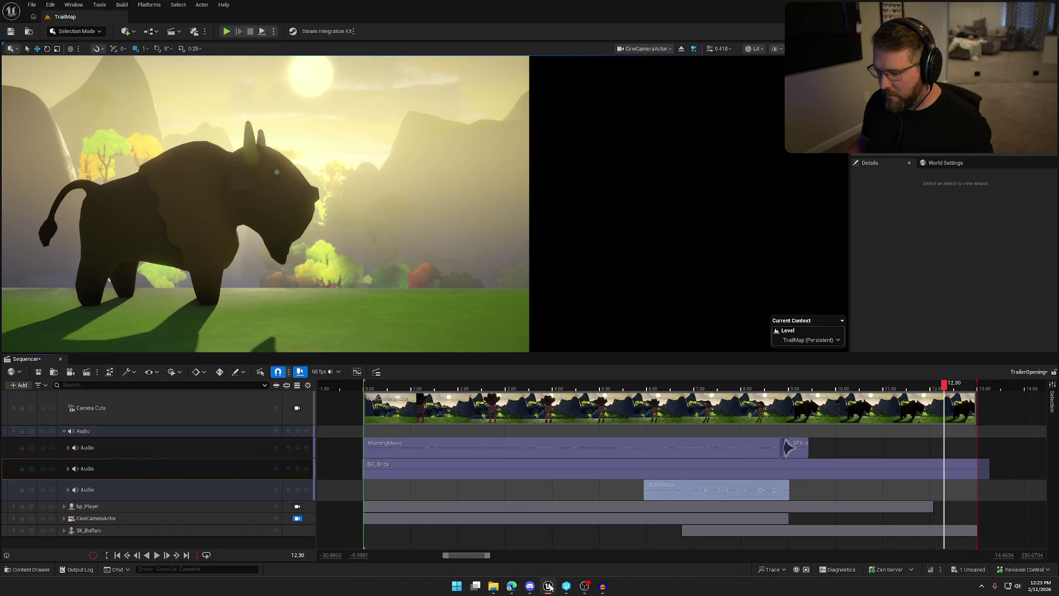
Reimport the BuffaloRun sound wave from the Content Drawer to pick up the updated BuffaloRun.wav
key("ctrl+space")
left_click(166, 439)
right_click(166, 438)
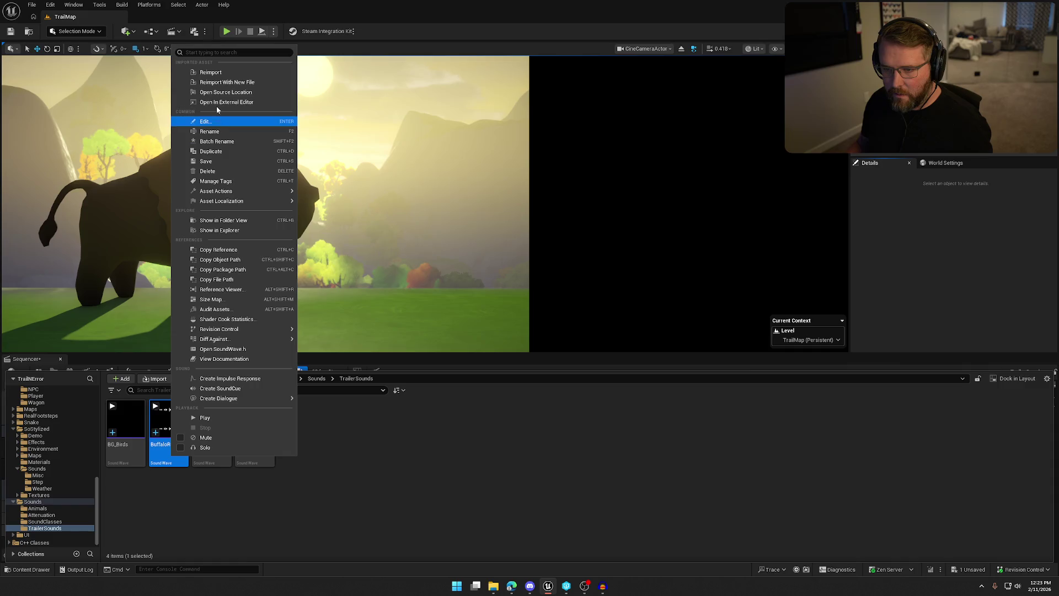
left_click(210, 72)
left_click(902, 278)
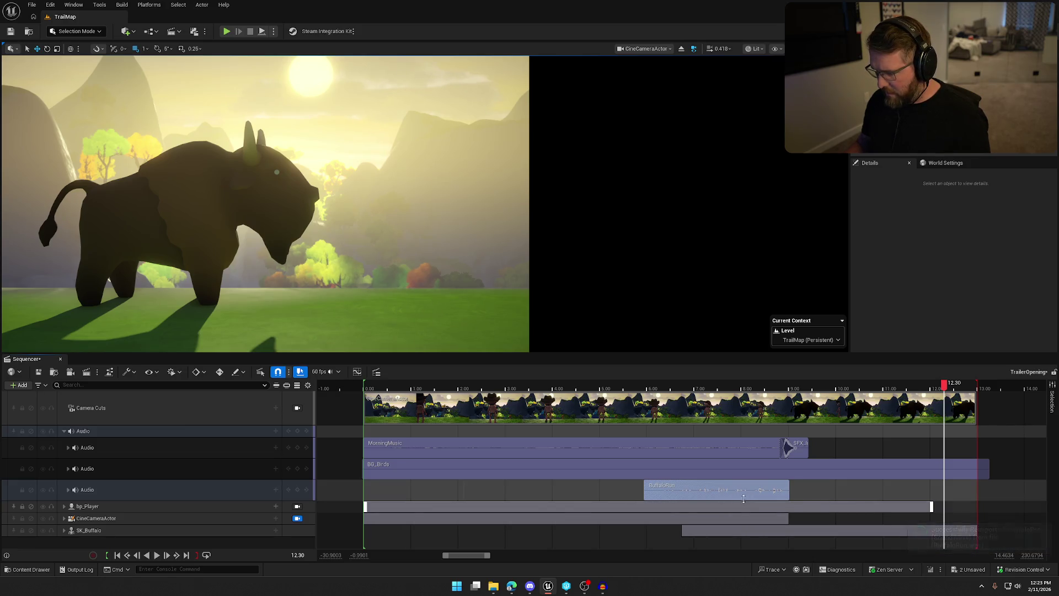
Add the reimported BuffaloRun to the third Audio track near 6.90 s and delete the old clip
left_click(276, 490)
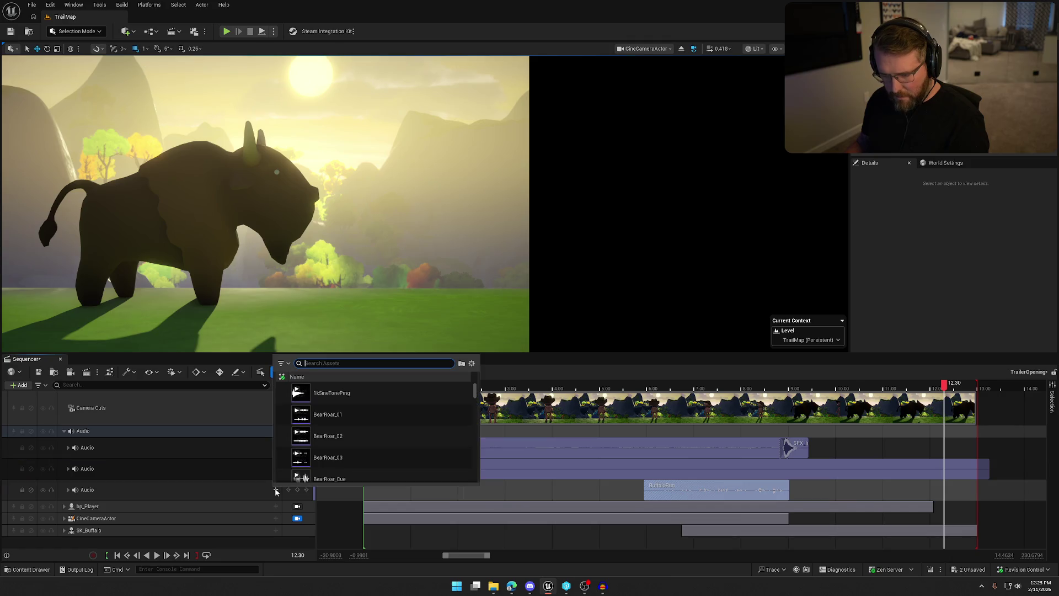
left_click(353, 400)
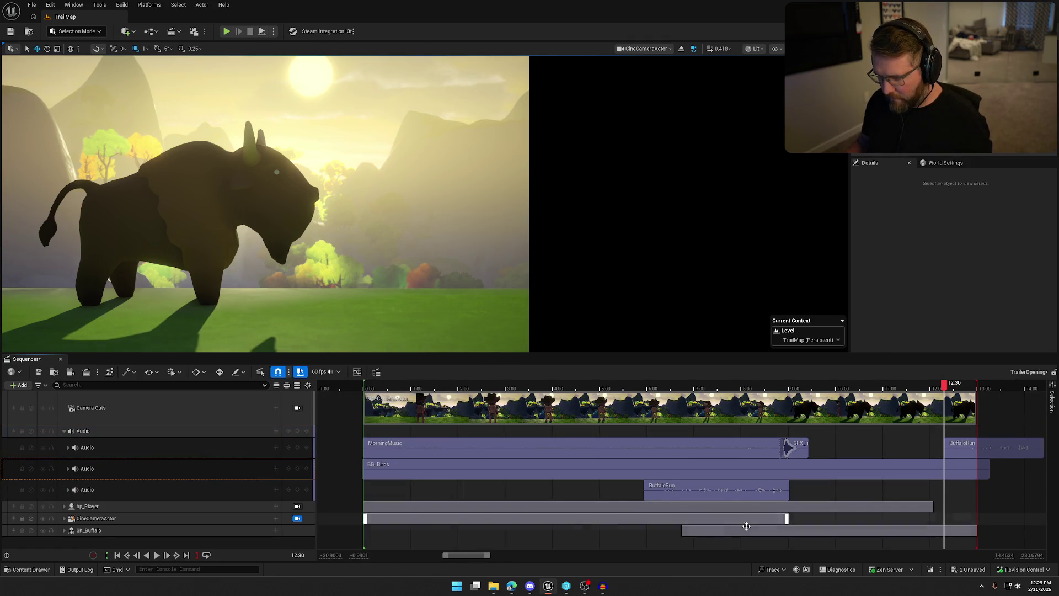
mouse_move(968, 455)
left_mouse_down()
mouse_move(898, 486)
mouse_move(824, 497)
mouse_move(753, 491)
left_mouse_up()
key("Delete")
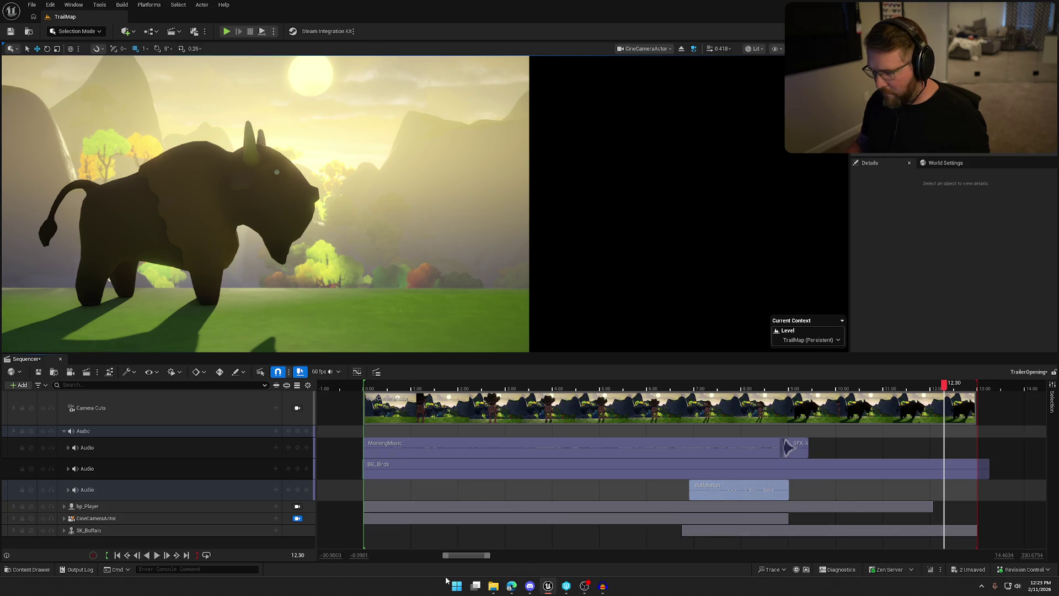
Play, pause, resume and stop the trailer to review the new buffalo sound
left_click(158, 555)
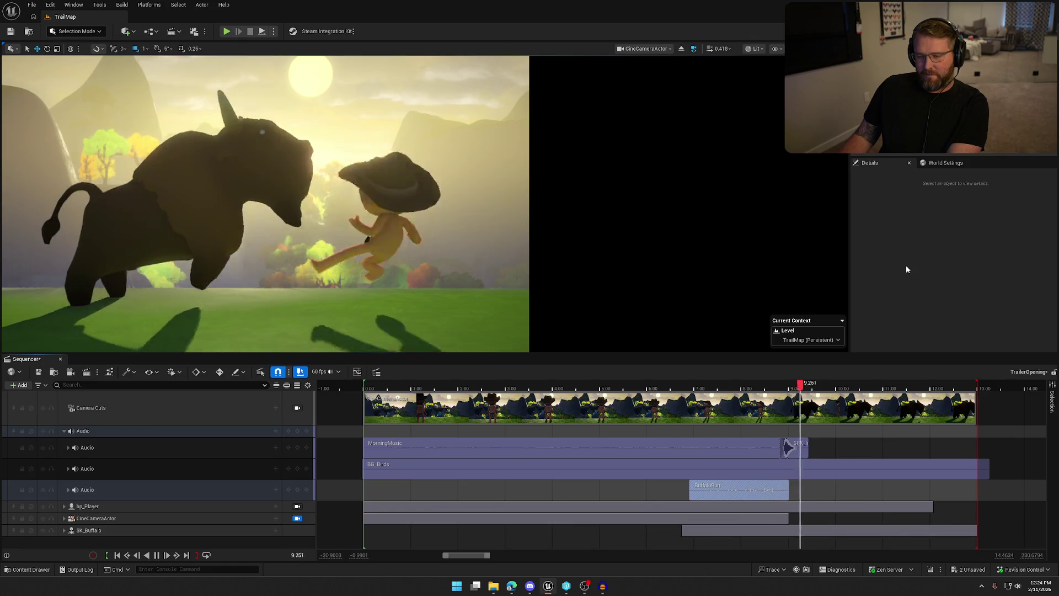
left_click(156, 554)
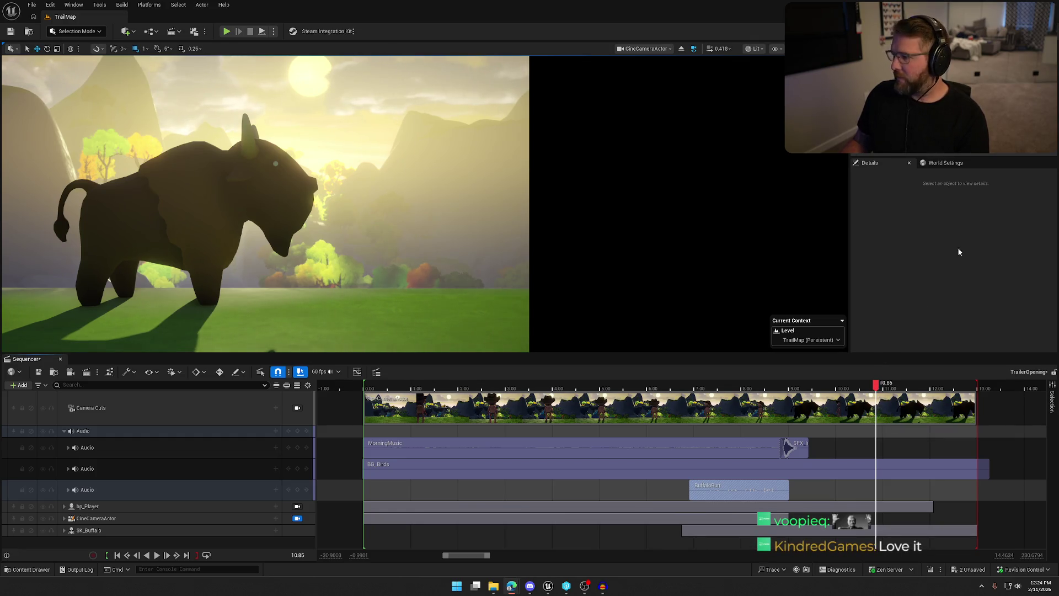
left_click(156, 557)
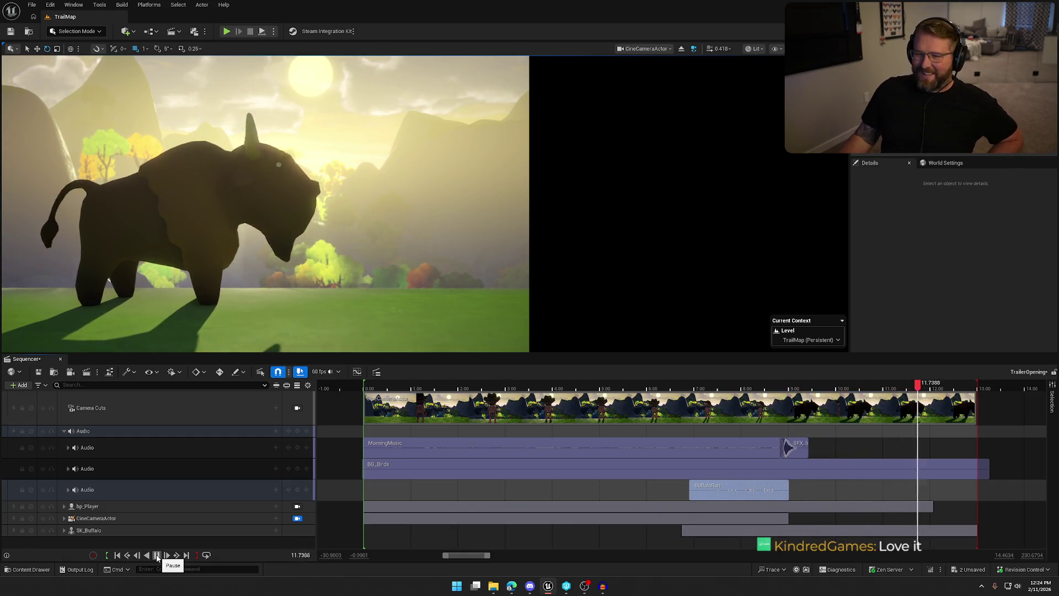
left_click(156, 555)
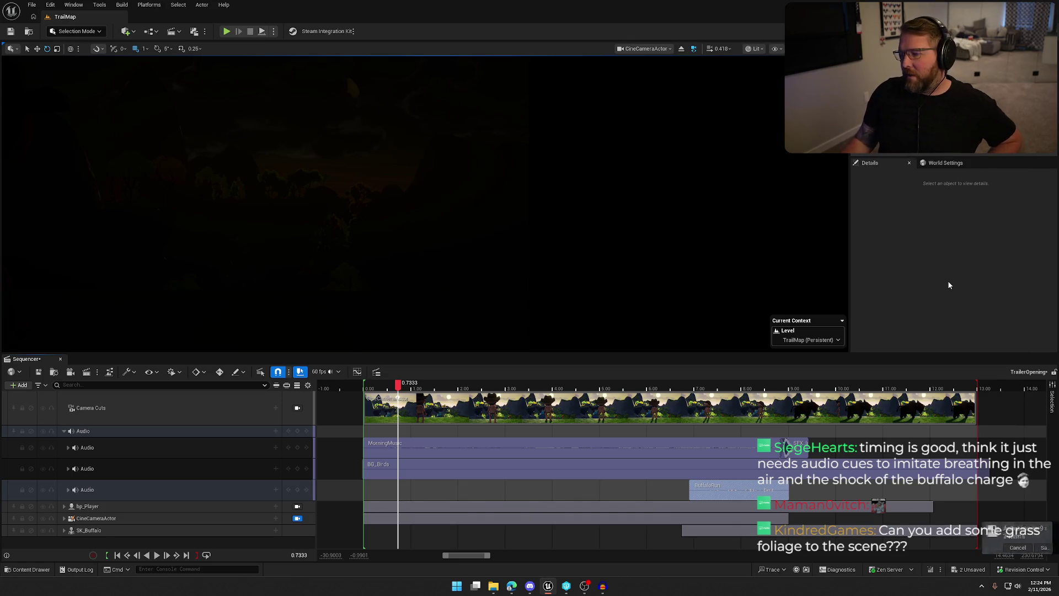
Go to the cowboy walking shot, unlock the camera view, and fly down toward the grass
key("space")
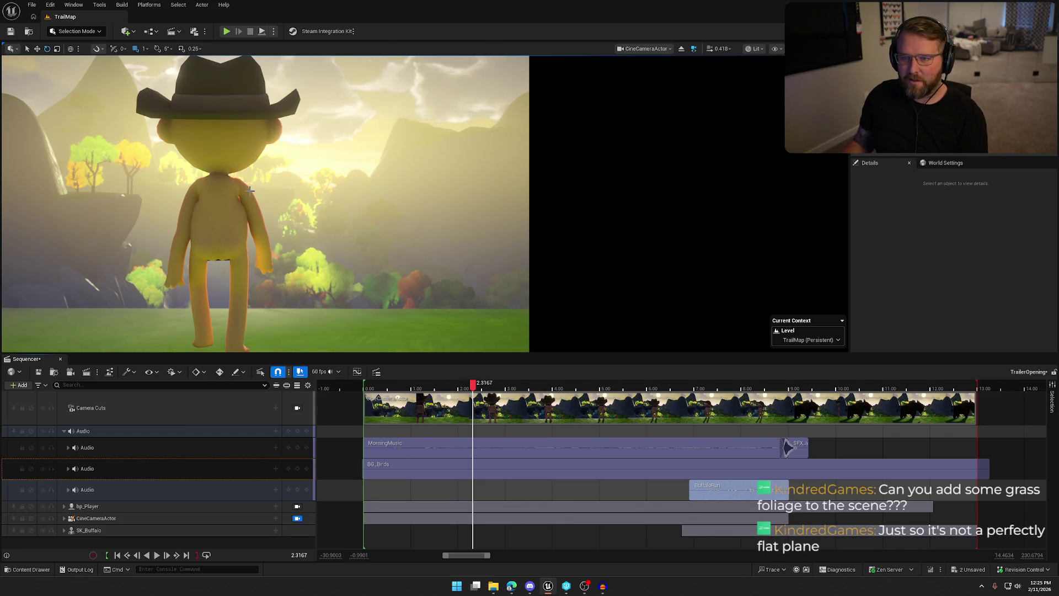
left_click(297, 517)
mouse_move(440, 215)
left_mouse_down()
mouse_move(439, 243)
mouse_move(441, 210)
mouse_move(441, 232)
mouse_move(430, 215)
mouse_move(441, 237)
mouse_move(428, 242)
mouse_move(419, 208)
mouse_move(374, 177)
left_mouse_up()
Switch to Foliage Mode and select the FT_Grass_NoRVT grass type
left_click(428, 242)
key("Escape")
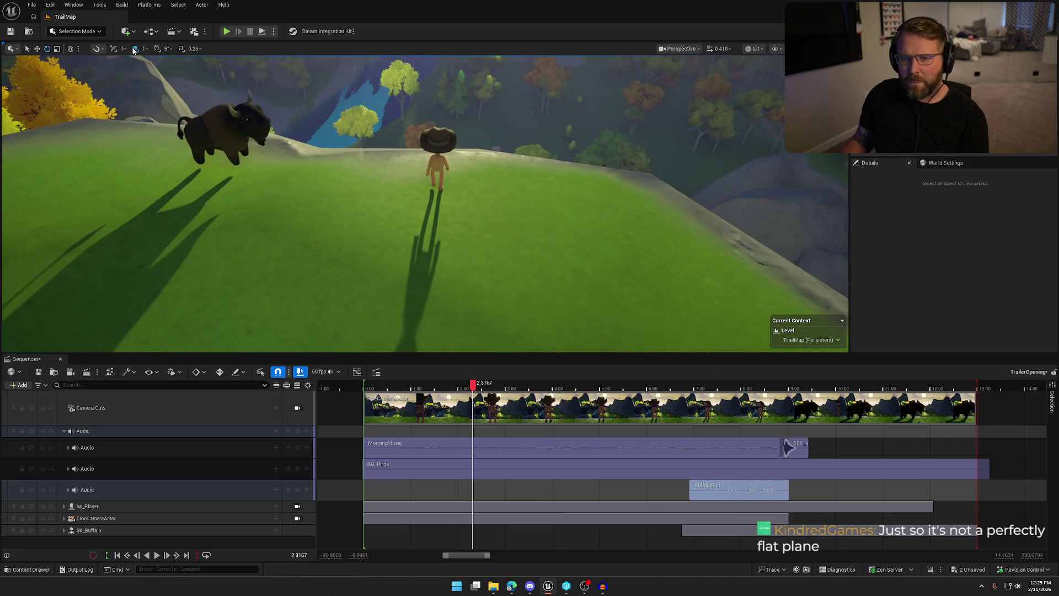
left_click(92, 34)
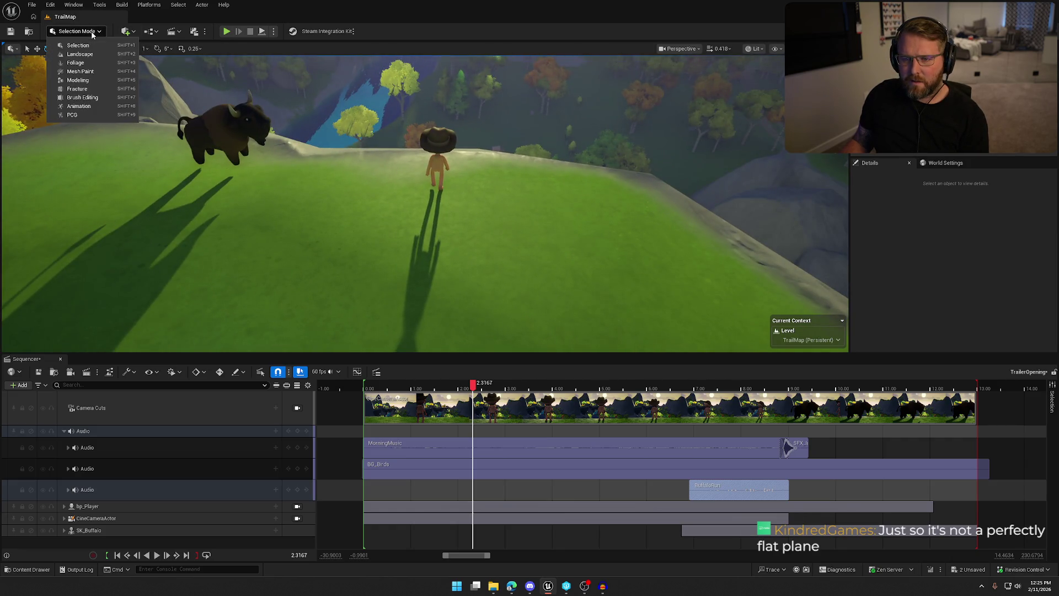
left_click(86, 67)
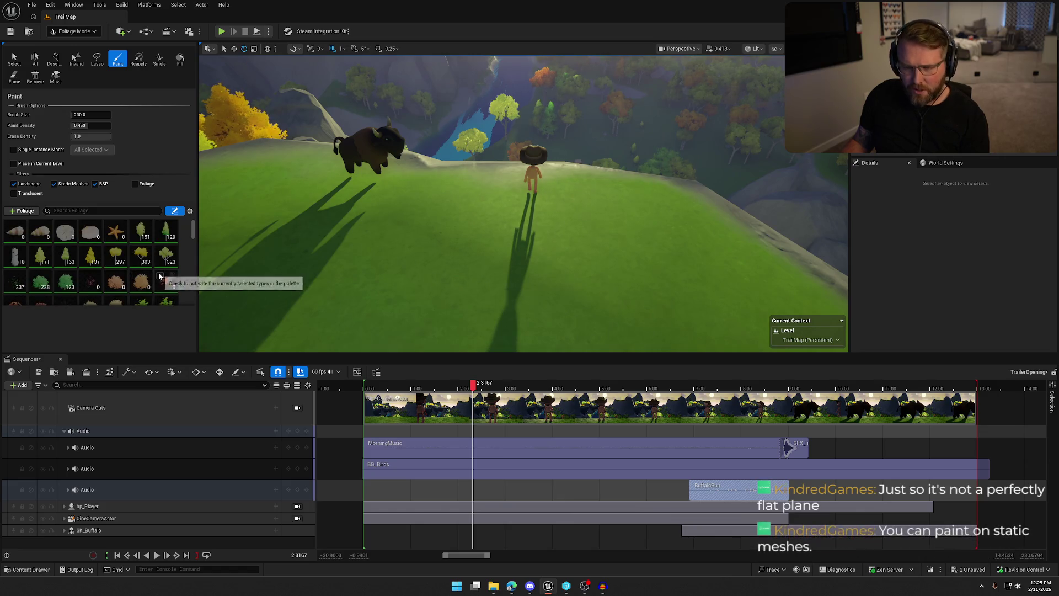
scroll(173, 272, "down", 2)
scroll(59, 227, "down", 4)
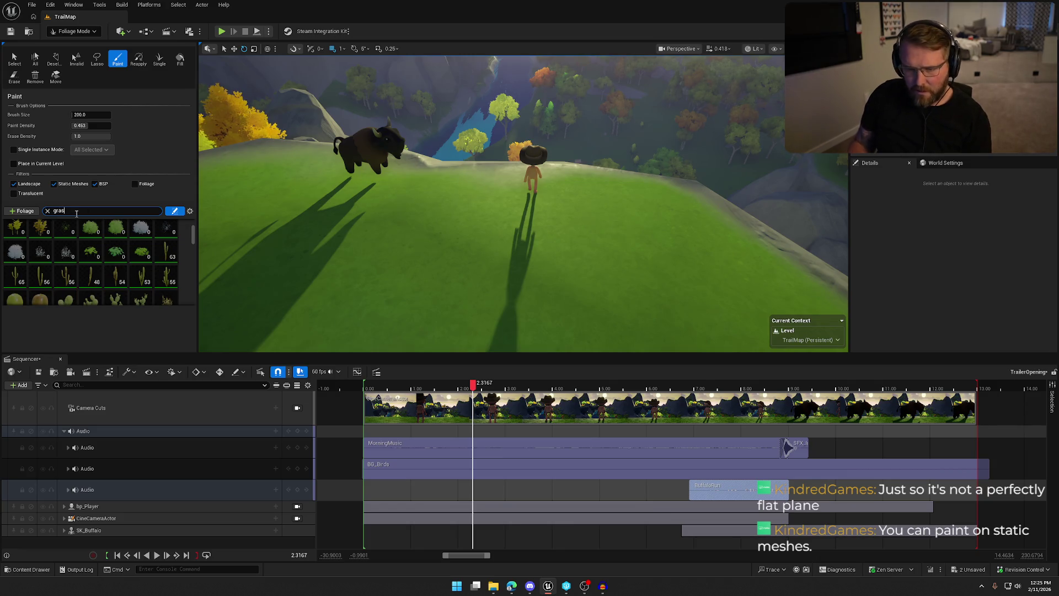
type("s")
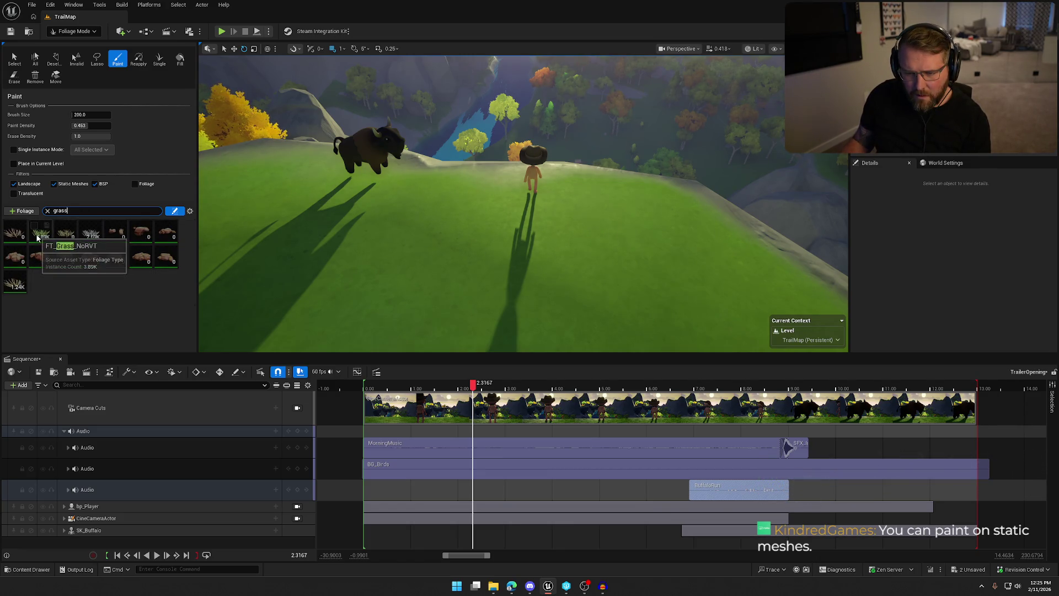
left_click(36, 236)
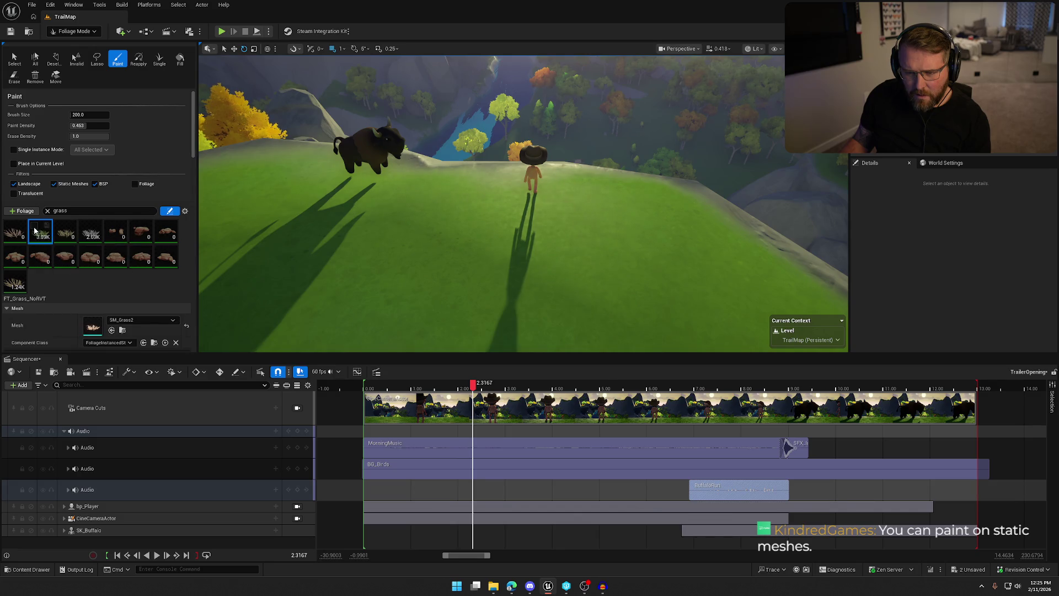
After a trial stroke and undo, set grass Scaling to Free and paint it around the player
scroll(75, 284, "down", 1)
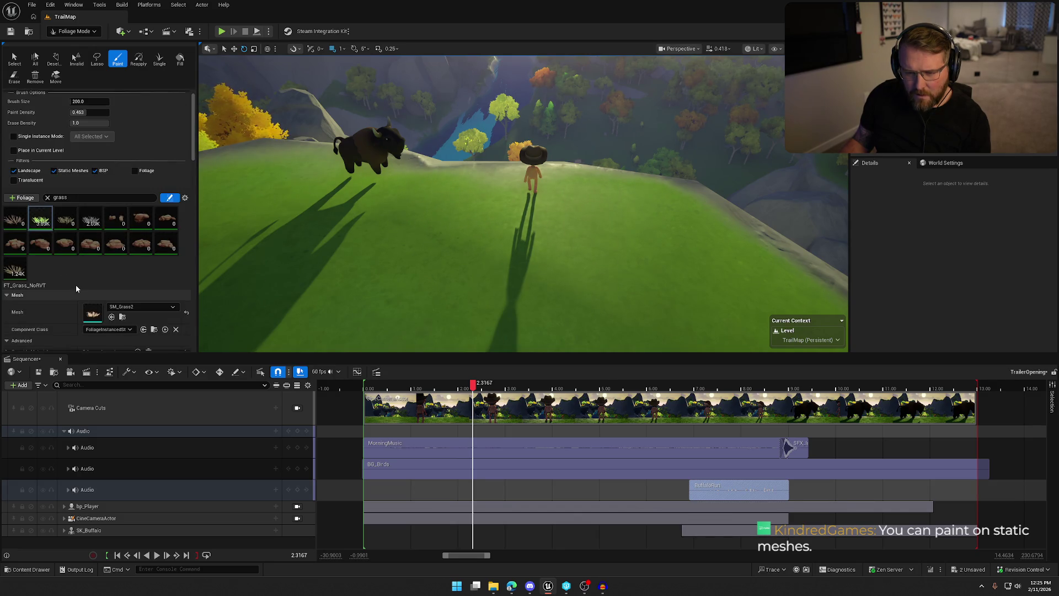
mouse_move(521, 242)
left_mouse_down()
mouse_move(638, 249)
mouse_move(590, 217)
mouse_move(378, 184)
mouse_move(446, 339)
left_mouse_up()
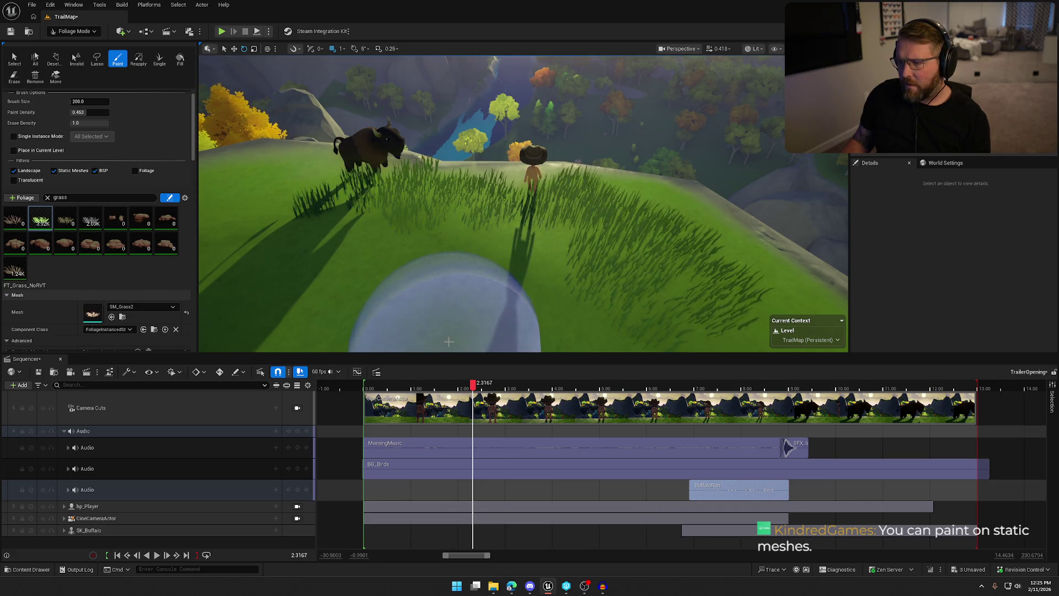
key("ctrl+z")
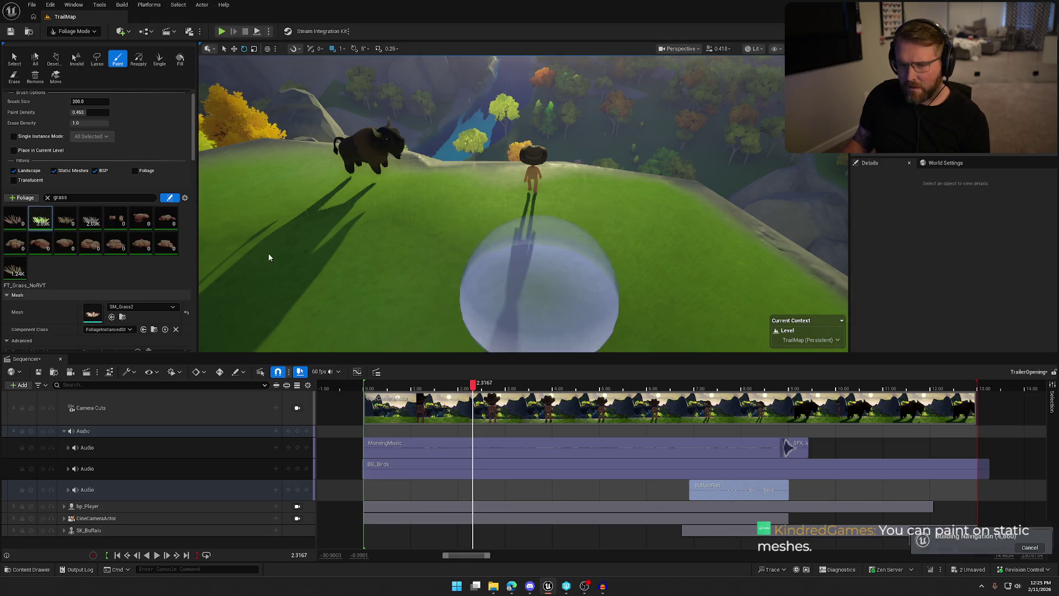
scroll(46, 282, "down", 5)
scroll(46, 279, "down", 3)
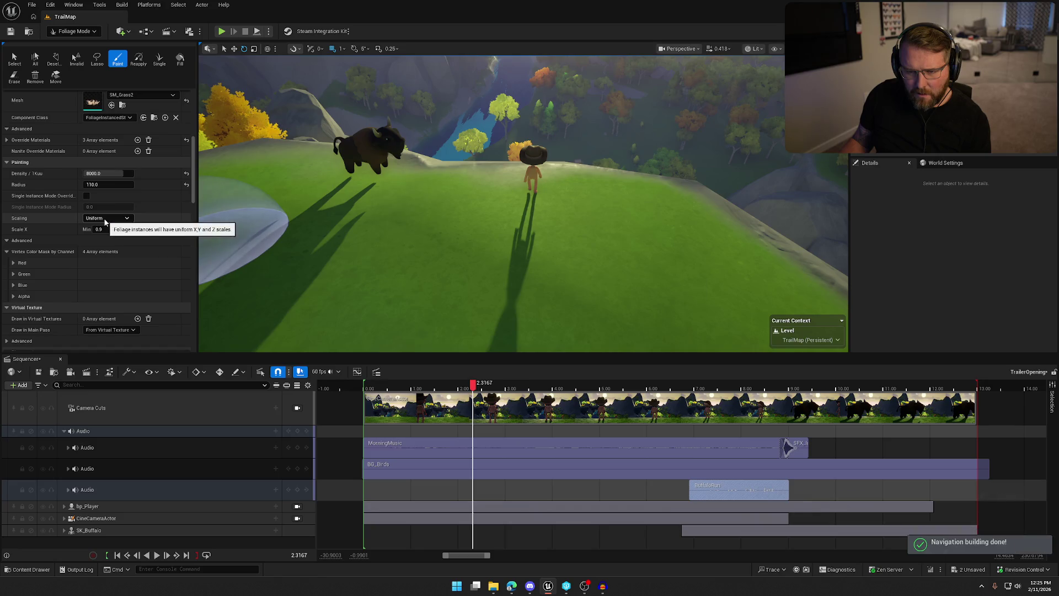
left_click(104, 218)
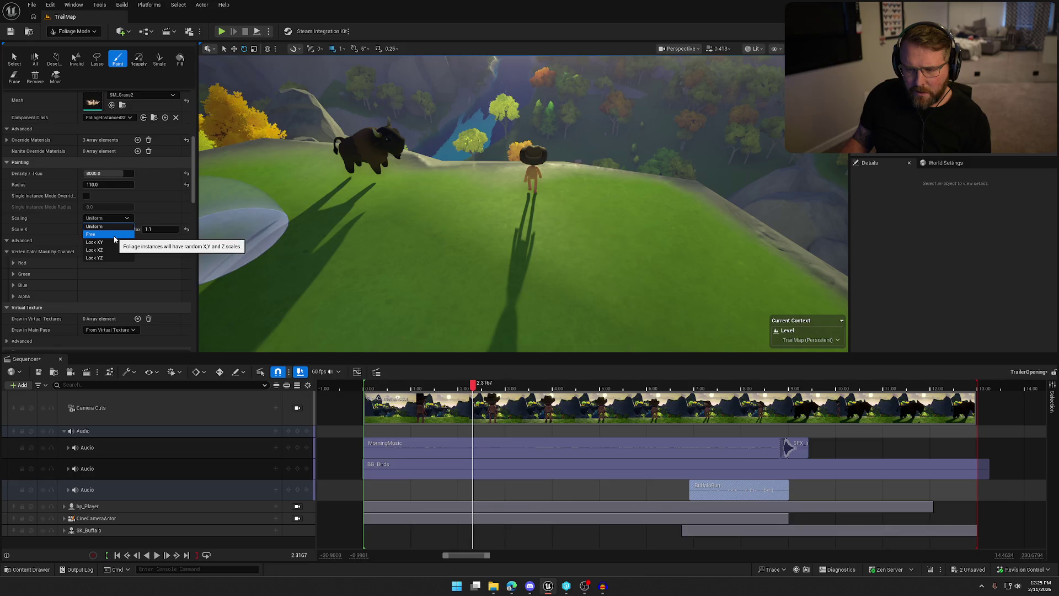
left_click(94, 234)
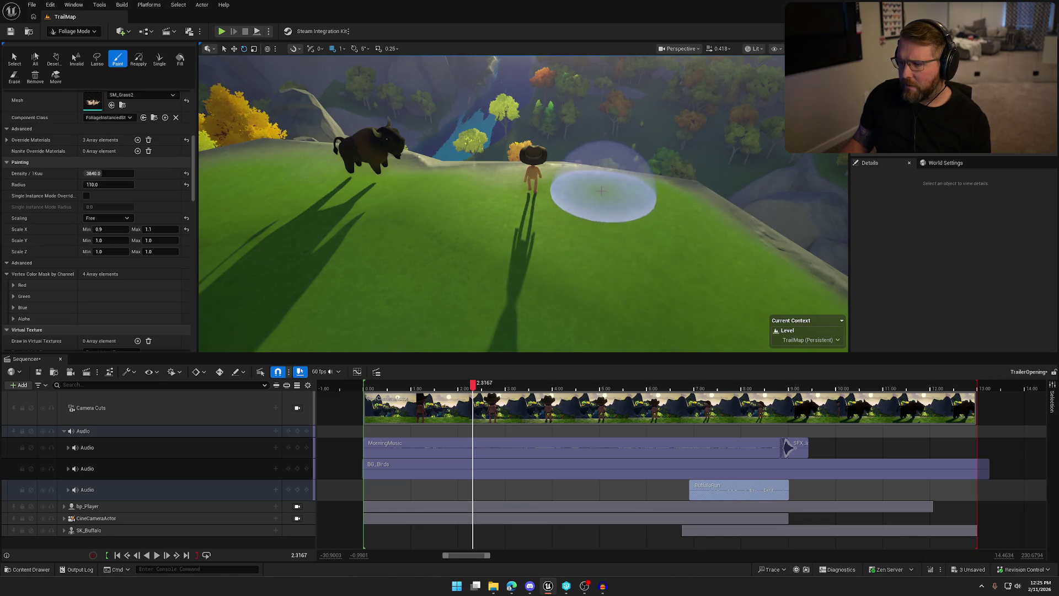
mouse_move(608, 217)
left_mouse_down()
mouse_move(685, 236)
mouse_move(709, 272)
mouse_move(461, 307)
mouse_move(614, 263)
left_mouse_up()
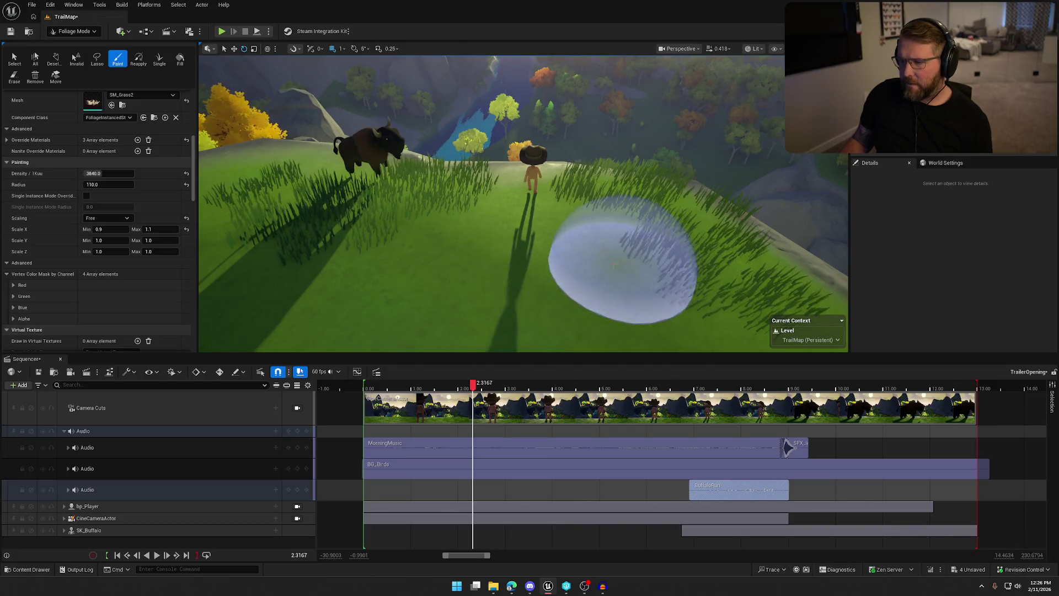
Return to Selection Mode, view through the CineCameraActor, and play the trailer from the start
left_click(73, 31)
left_click(78, 46)
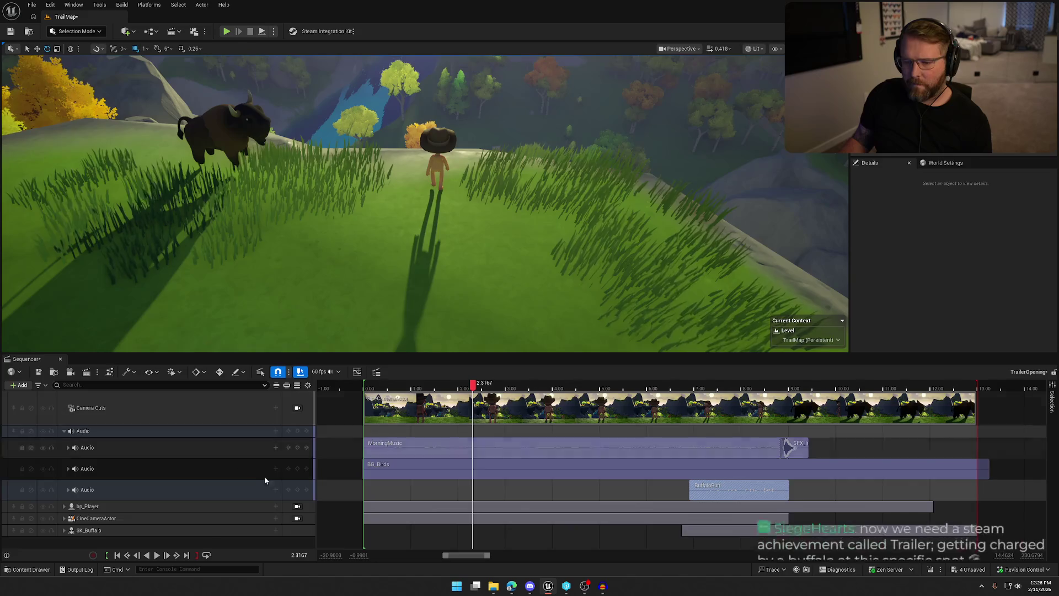
left_click(297, 518)
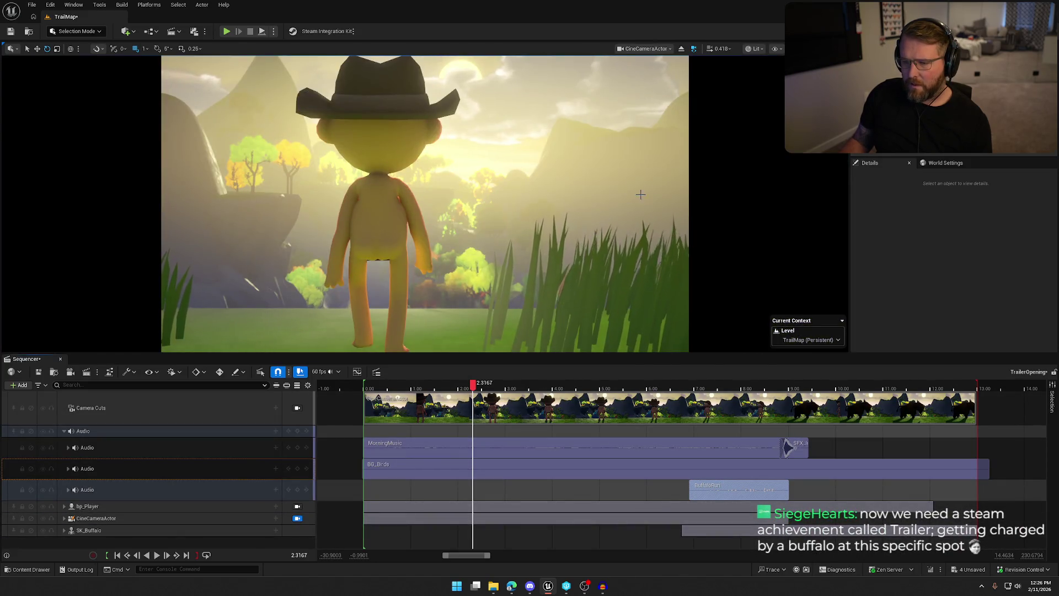
left_click_drag(473, 385, 364, 393)
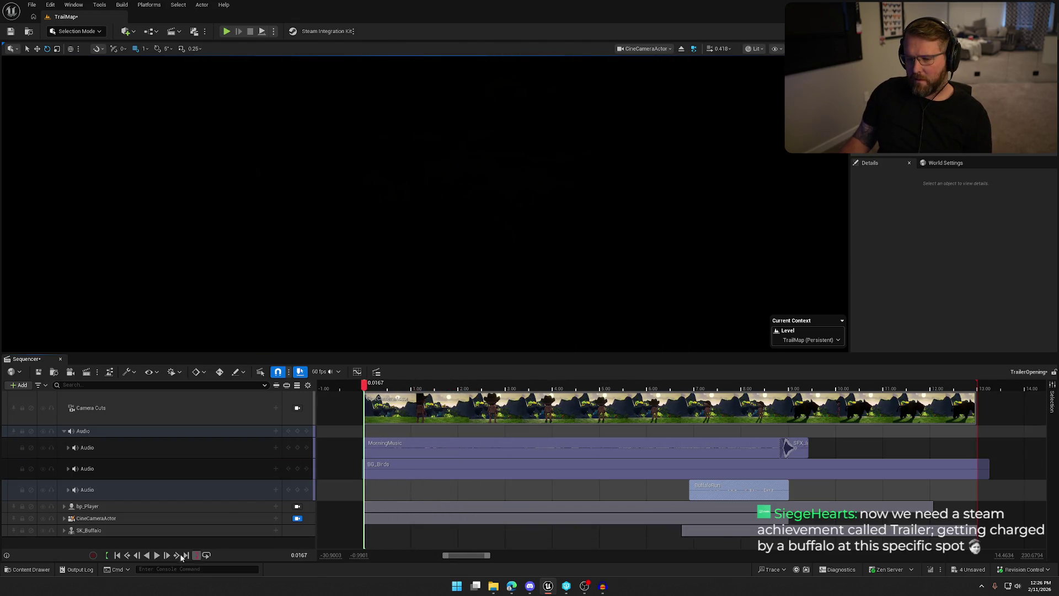
left_click(157, 555)
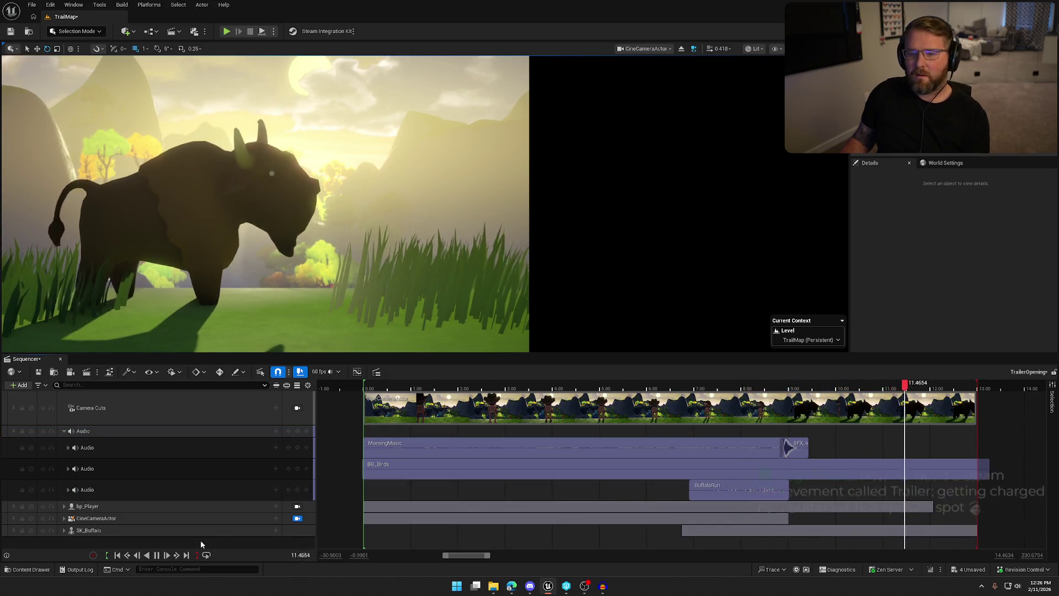
left_click(157, 556)
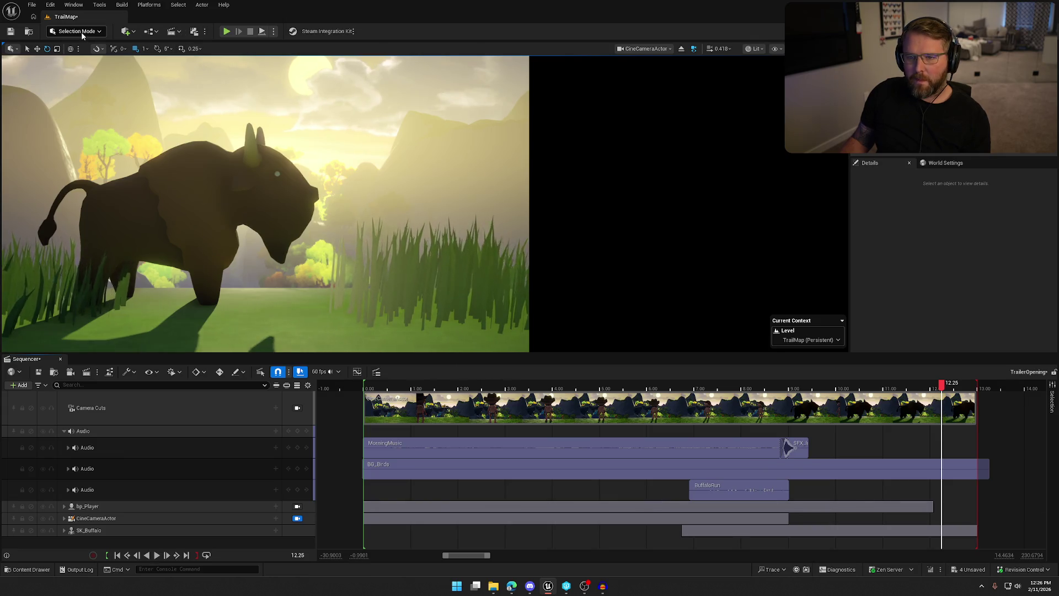
Leave the cinematic camera and undo the painted tall grass on the hilltop
left_click(298, 518)
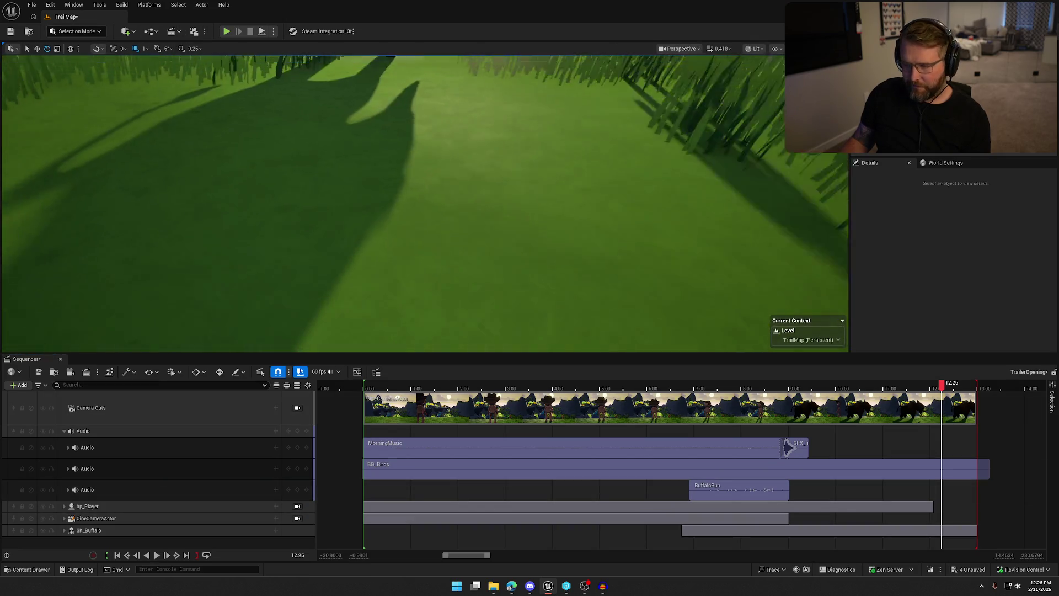
key("ctrl+z")
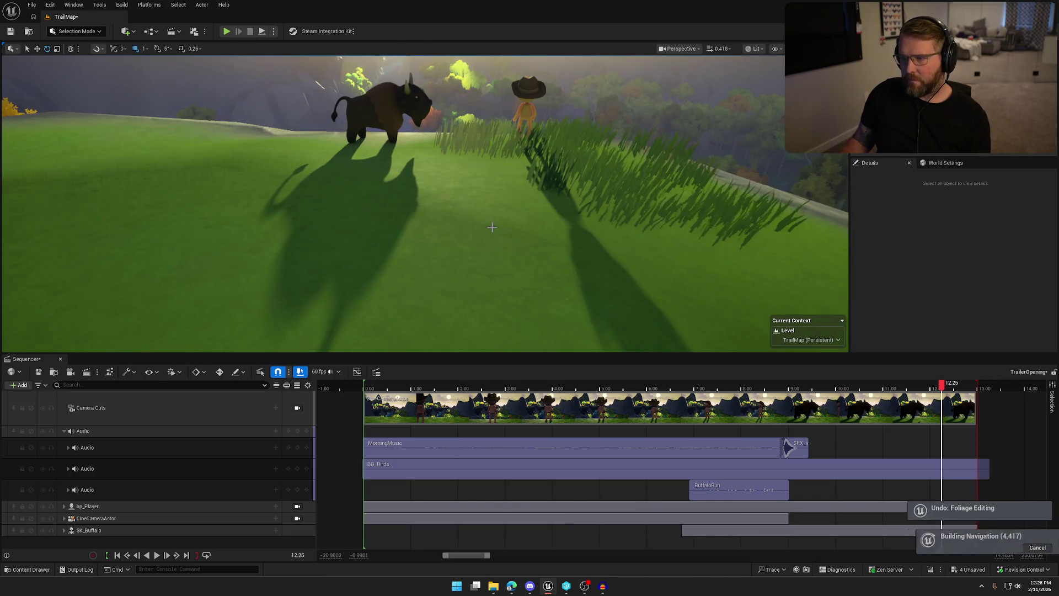
key("ctrl+z")
left_click(76, 31)
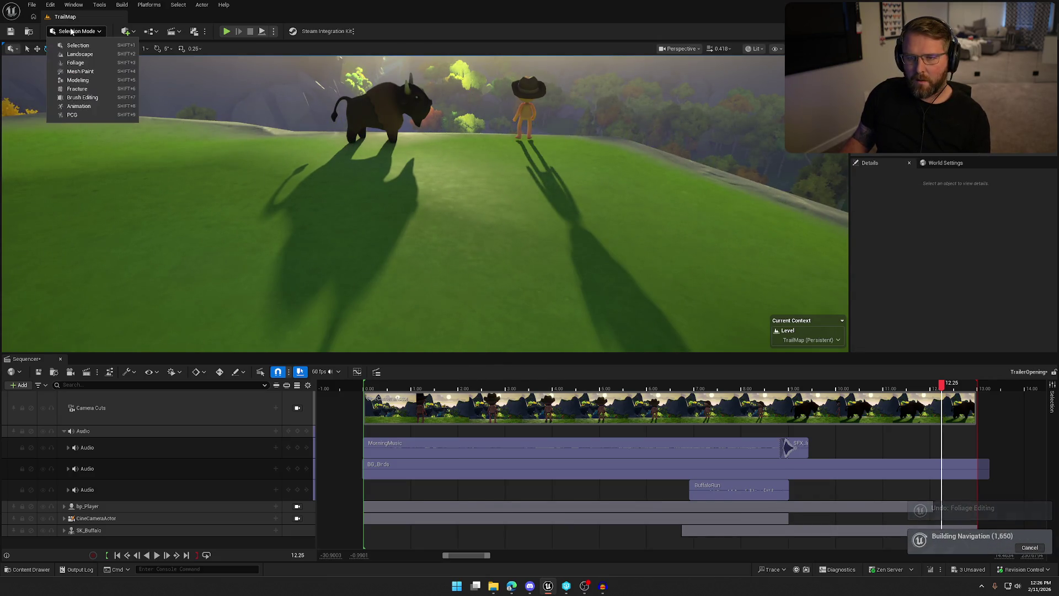
In Foliage Mode, filter foliage by 'grass' and select FT_Grass_NoRVT
left_click(77, 63)
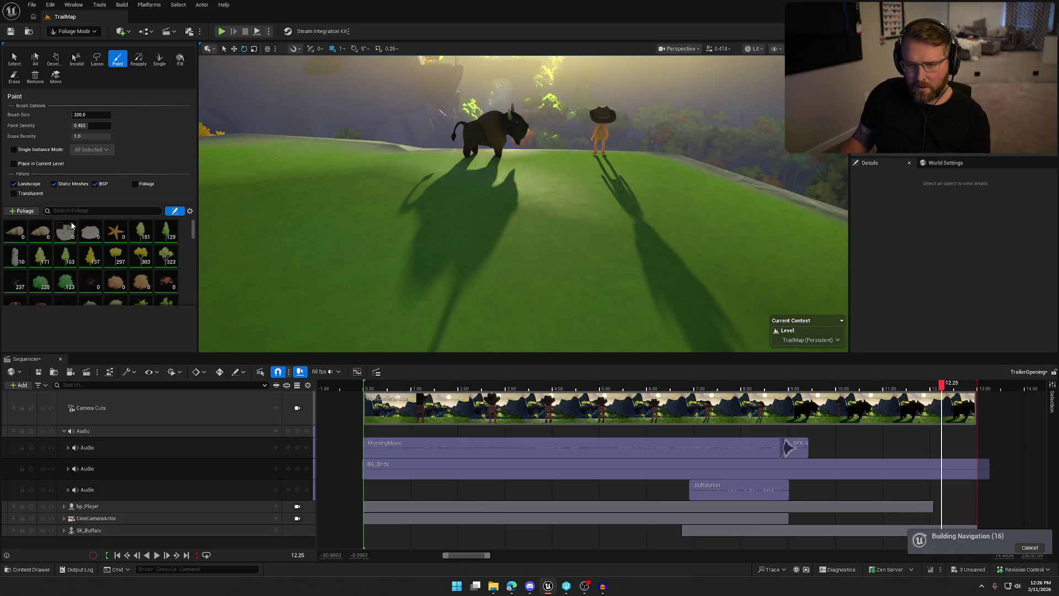
left_click(78, 211)
type("grass")
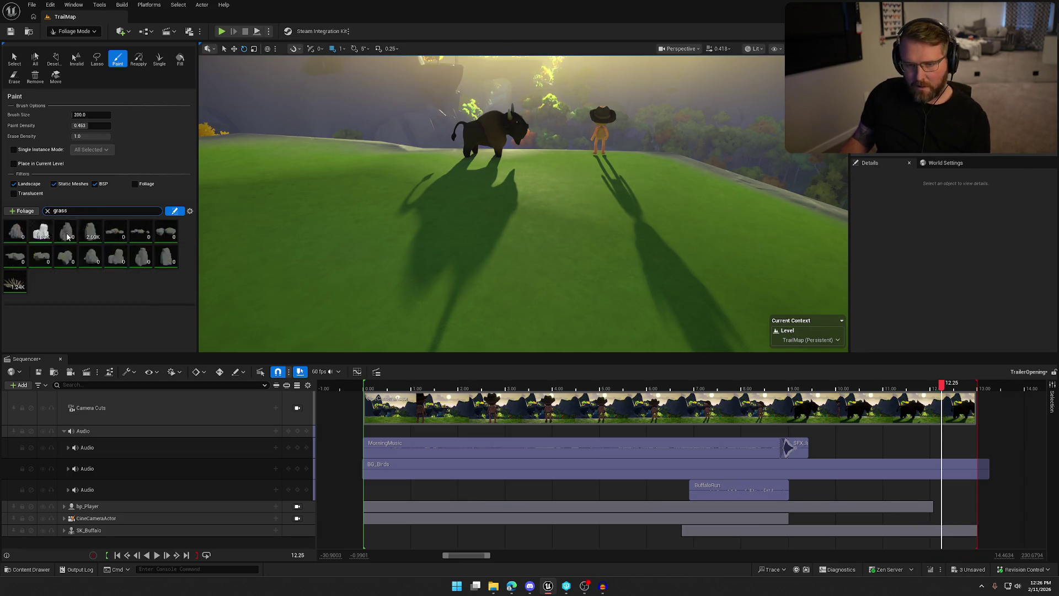
left_click(40, 230)
scroll(63, 258, "down", 8)
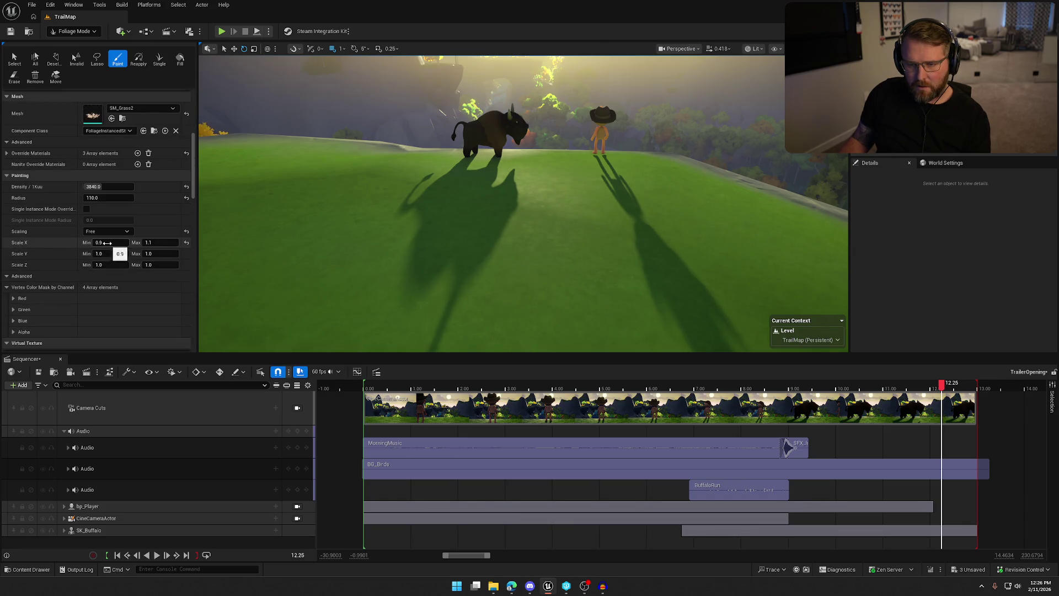
Set the grass scale range to minimum 0.25 and maximum 0.5 on the X, Y and Z axes
type("0.25")
key("Tab")
key("BackSpace")
type("0.5")
key("Tab")
type("0.25")
key("Tab")
type(".25")
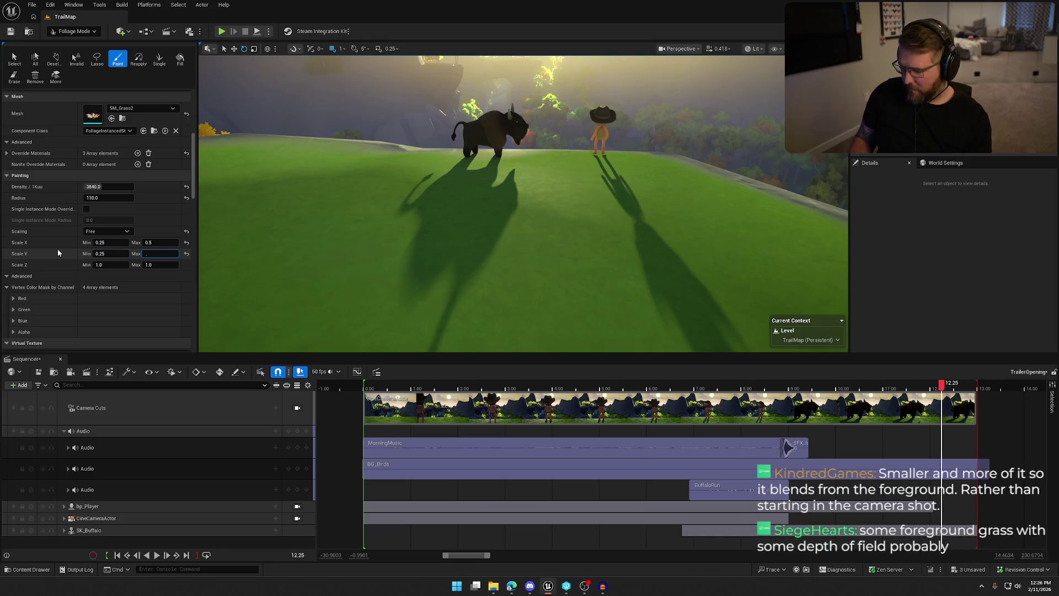
key("BackSpace")
key("BackSpace")
key("BackSpace")
type("0.5")
key("Tab")
type("0.25")
key("Tab")
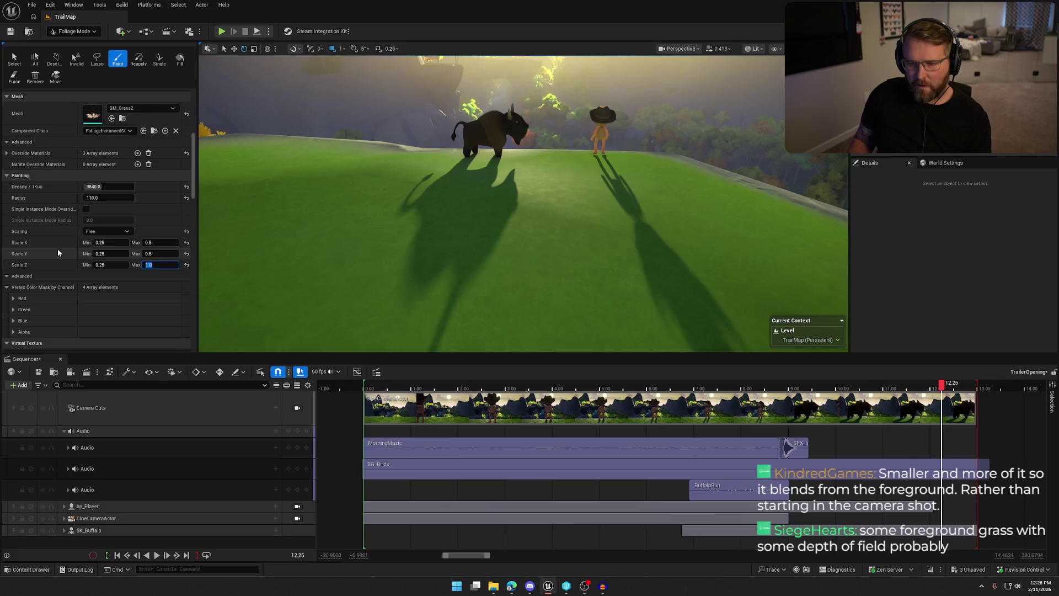
type("0.5")
Test-paint grass tufts, raise the paint density, and undo the test strokes
mouse_move(686, 184)
left_mouse_down()
mouse_move(751, 239)
mouse_move(765, 294)
mouse_move(709, 254)
left_mouse_up()
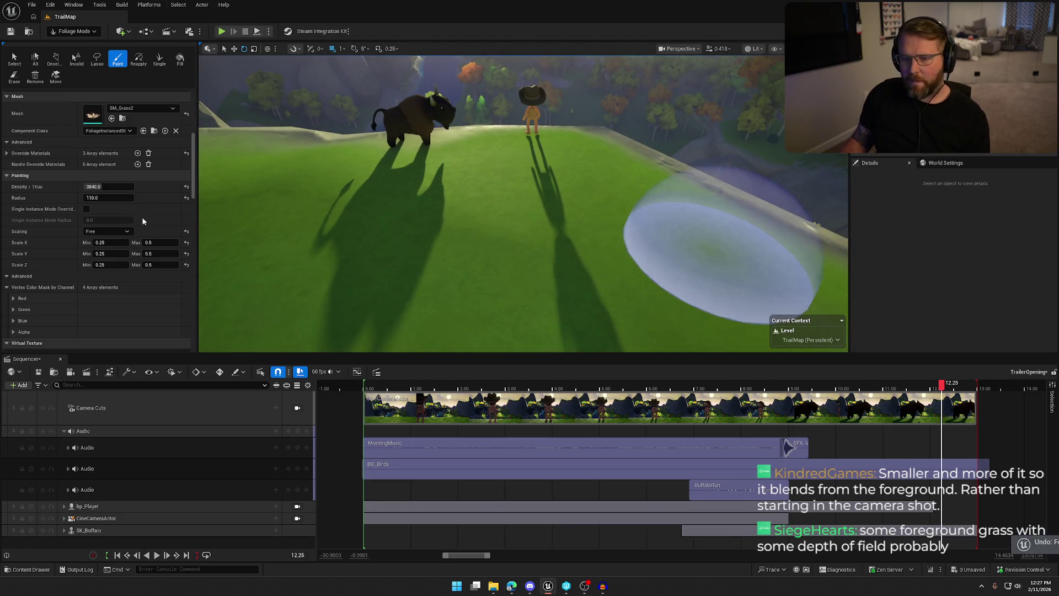
key("ctrl+z")
left_click_drag(108, 186, 118, 186)
mouse_move(602, 153)
left_mouse_down()
mouse_move(733, 264)
mouse_move(725, 277)
left_mouse_up()
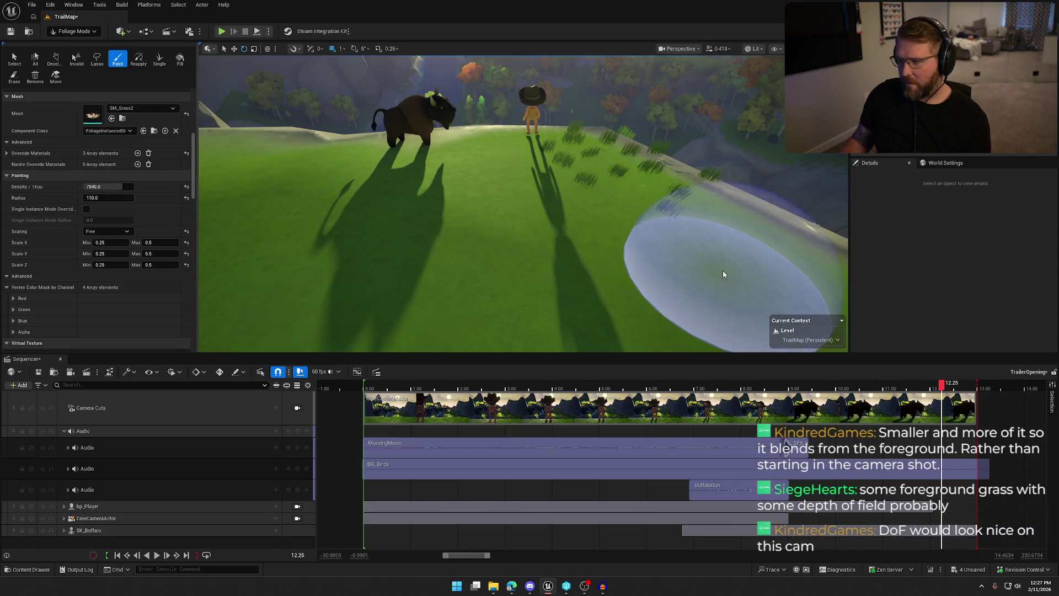
key("ctrl+z")
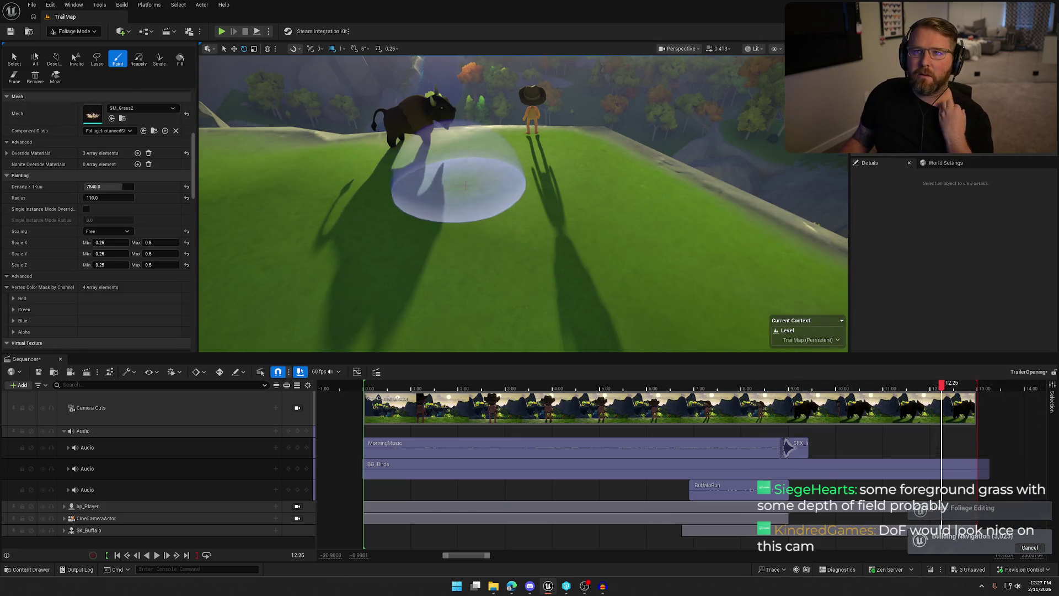
Return to Selection Mode and look through the trailer's cinematic camera
left_click(74, 31)
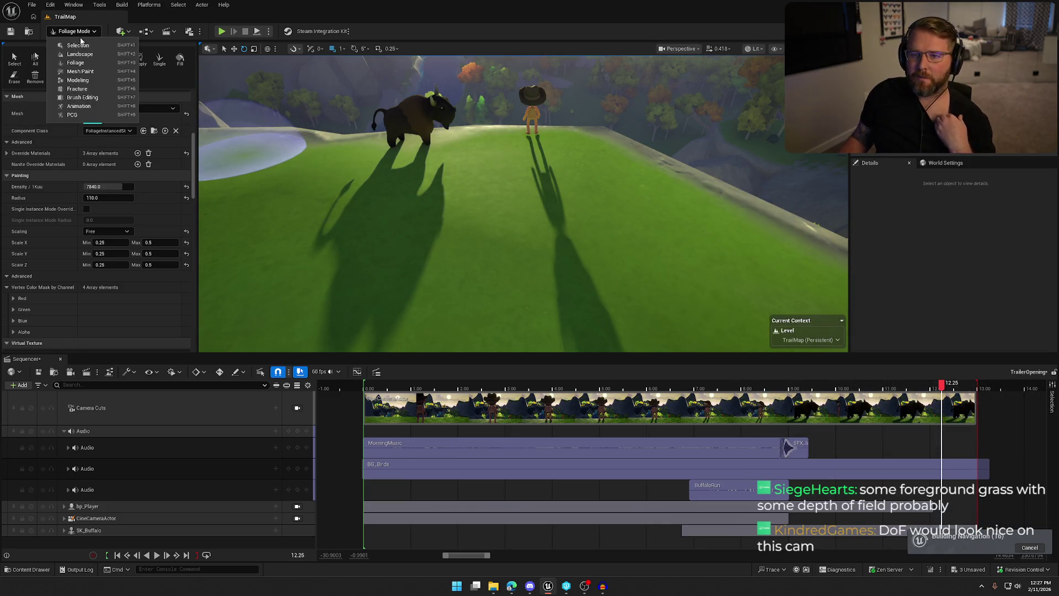
left_click(69, 43)
left_click(297, 518)
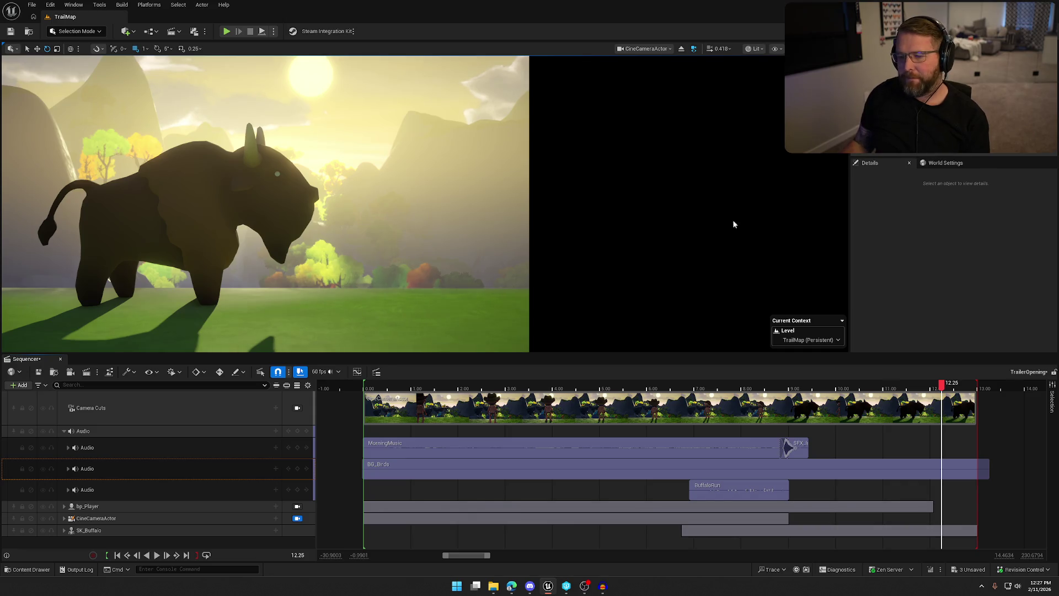
Unlock the viewport from the CineCameraActor and open the editor modes dropdown
left_click(297, 518)
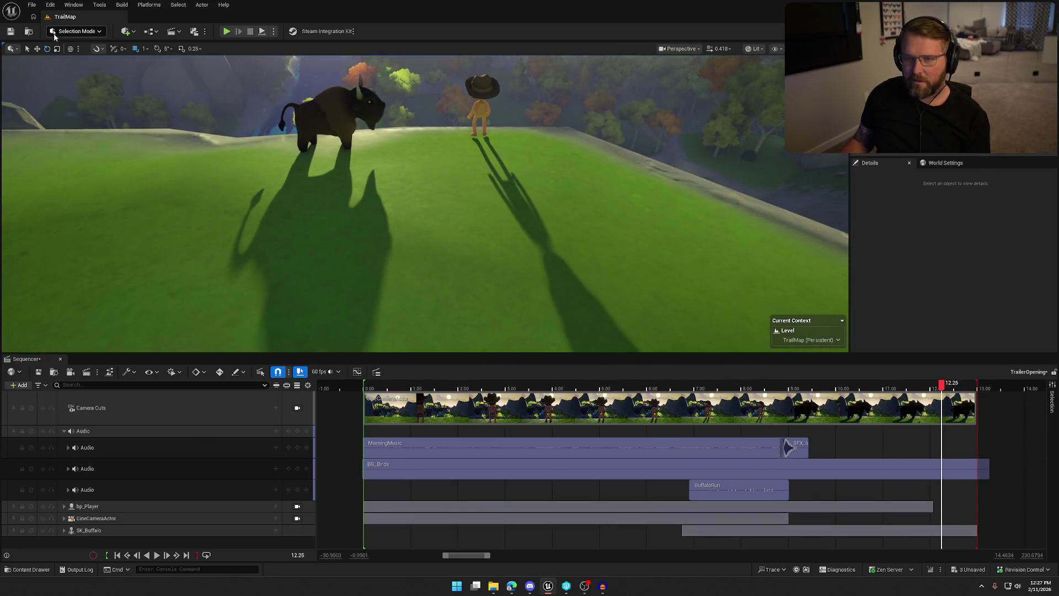
left_click(75, 31)
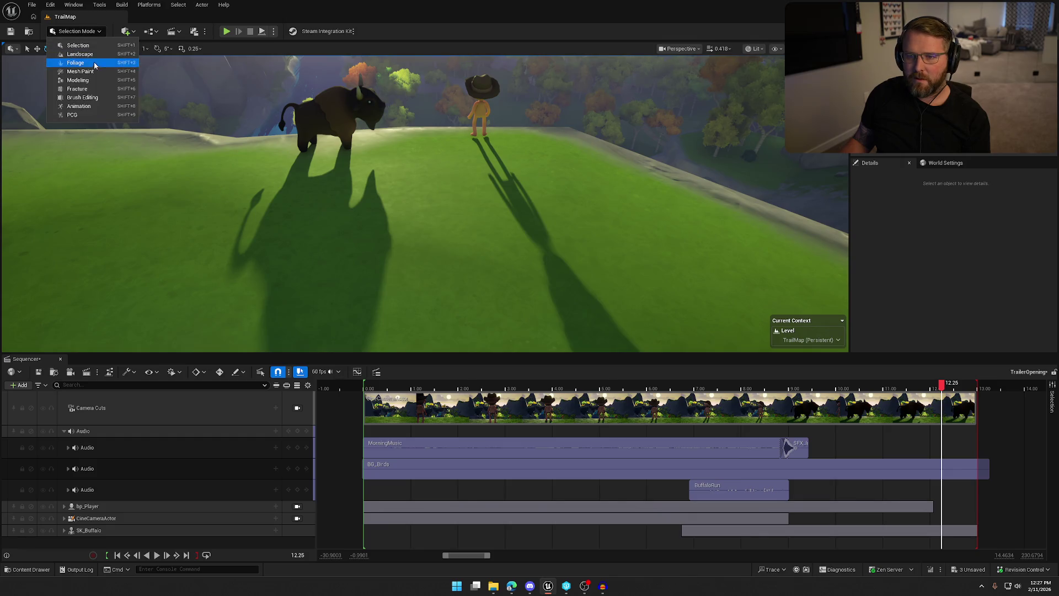
Enter Foliage Mode, select the FT_Grass_NoRVT grass and set its scaling to Uniform
key("shift+3")
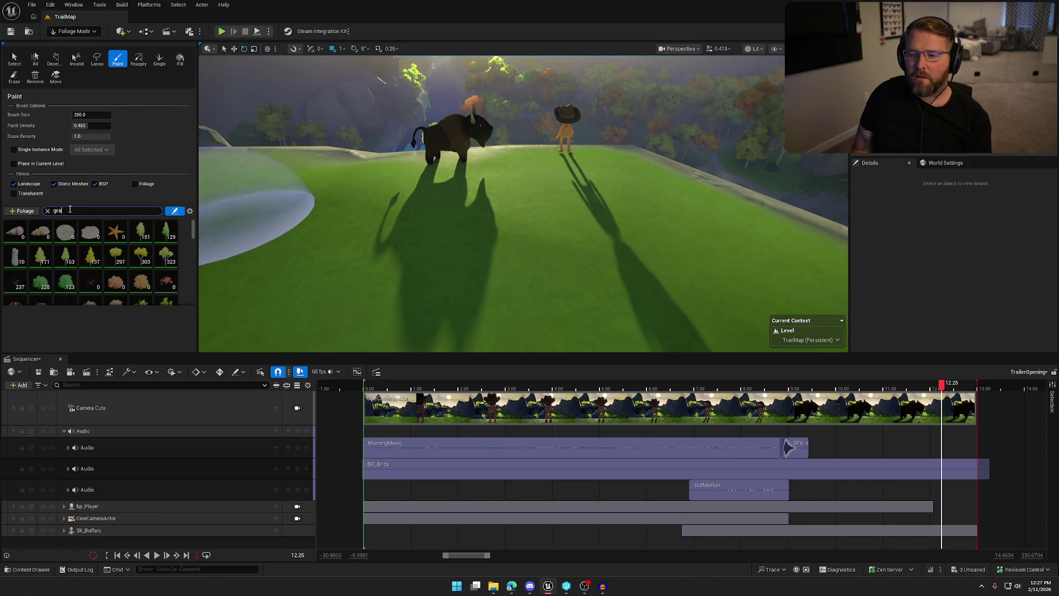
type("ss")
left_click(44, 236)
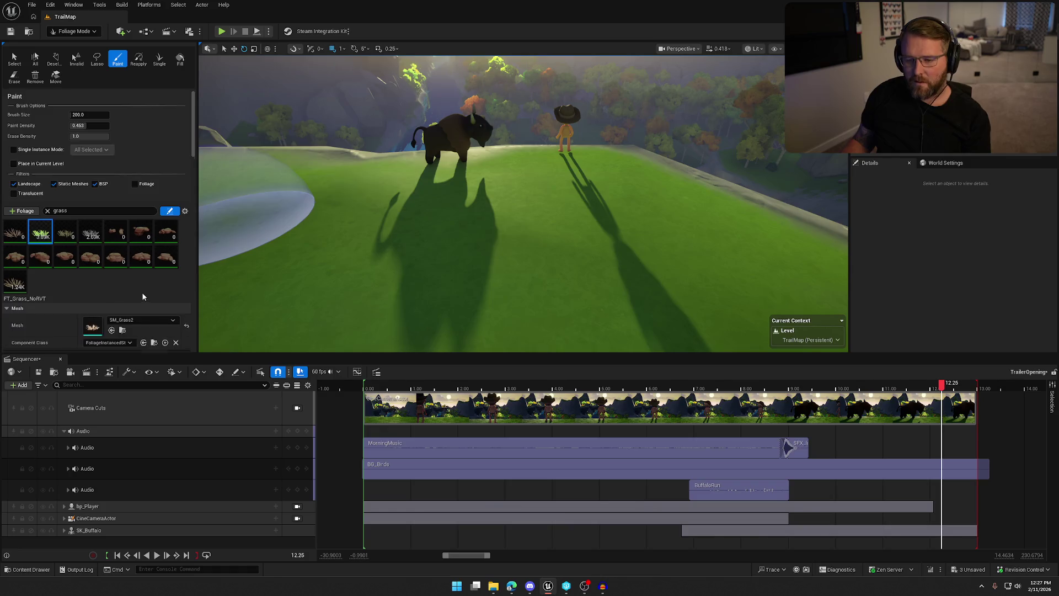
scroll(141, 292, "down", 5)
left_click(118, 272)
left_click(124, 286)
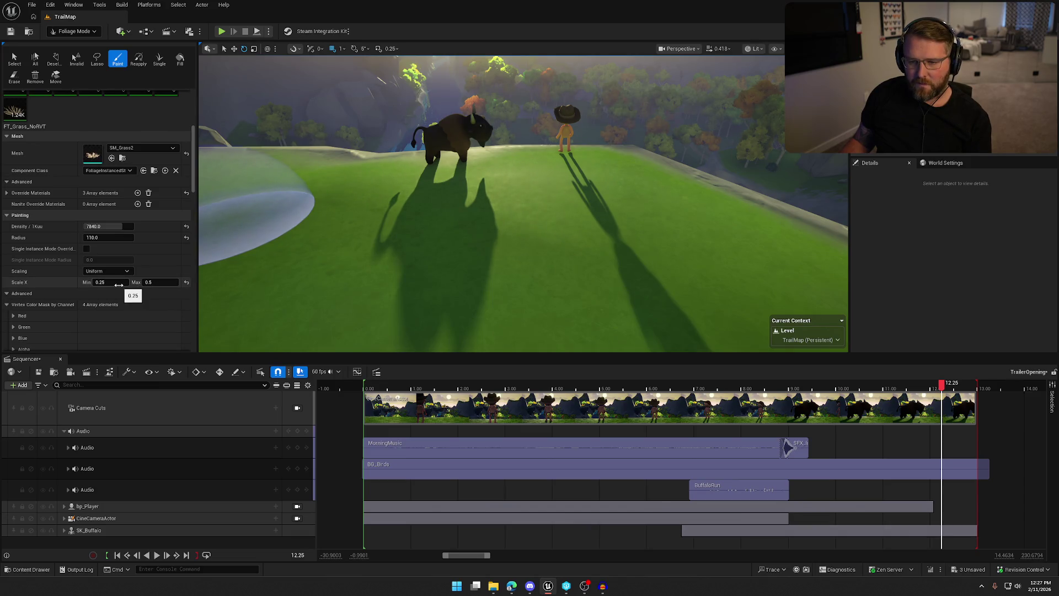
Paint three trial grass strokes on the hill near the player, undoing each one
mouse_move(591, 189)
left_mouse_down()
mouse_move(638, 177)
mouse_move(703, 190)
left_mouse_up()
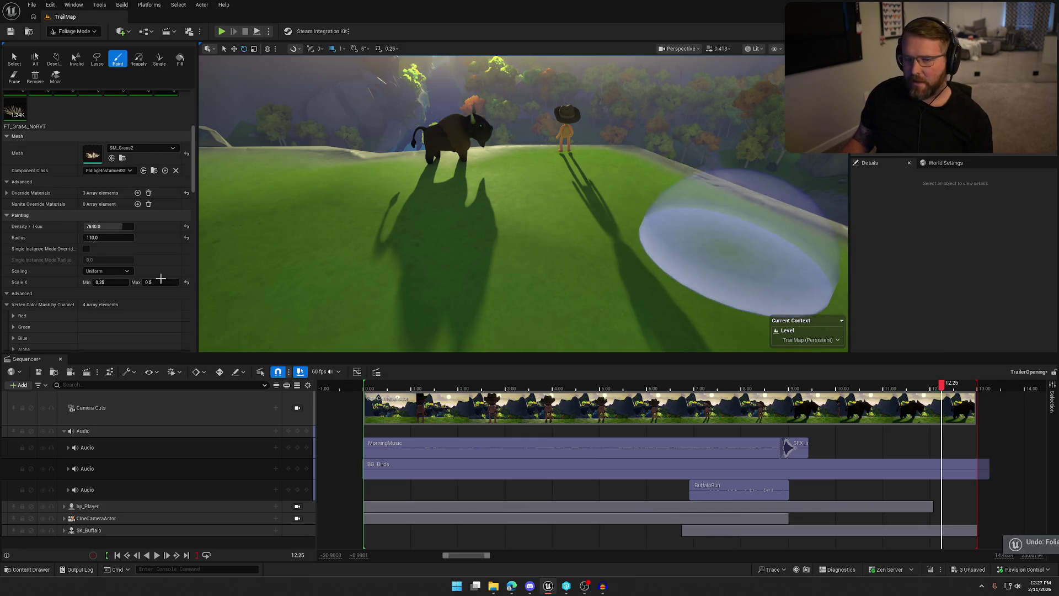
key("ctrl+z")
mouse_move(585, 165)
left_mouse_down()
mouse_move(643, 182)
mouse_move(661, 213)
mouse_move(756, 236)
left_mouse_up()
key("ctrl+z")
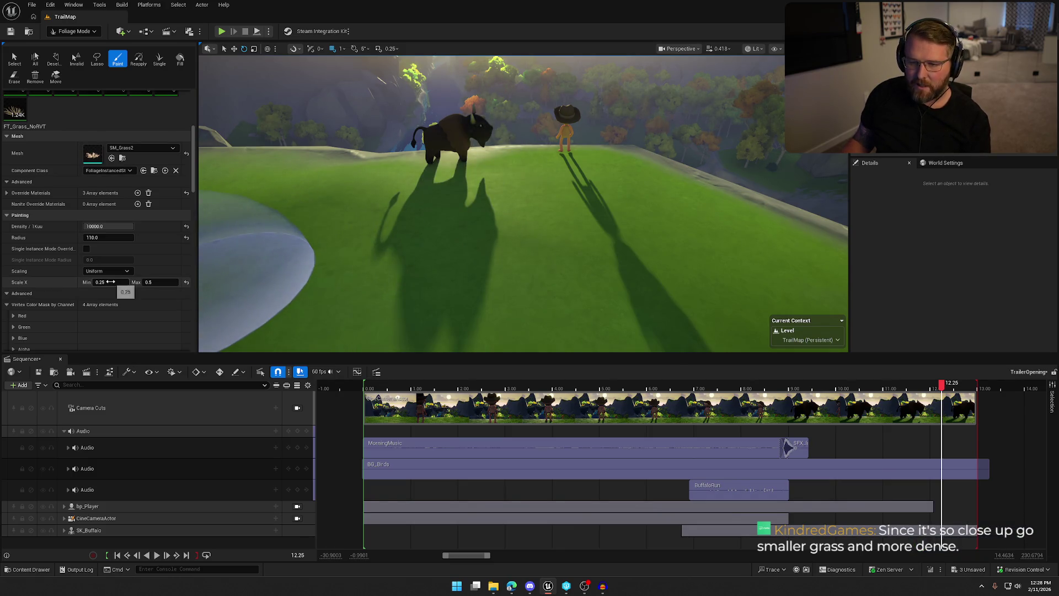
left_click_drag(683, 182, 619, 177)
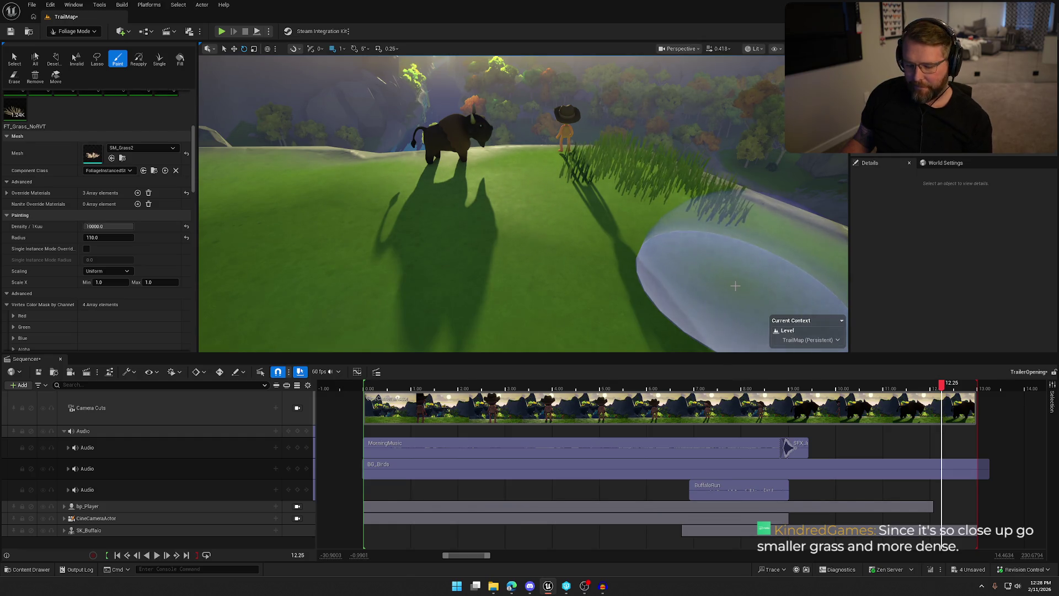
key("ctrl+z")
left_click(118, 271)
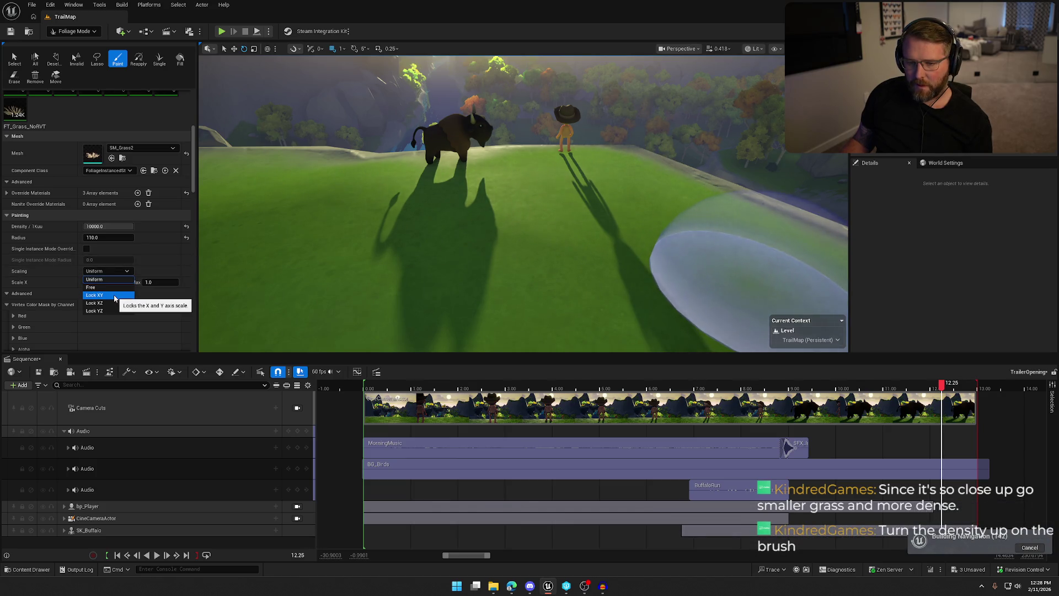
Switch grass scaling to Lock XY, reset Scale Y to 1.0 and set Scale Z to 0.1
left_click(111, 295)
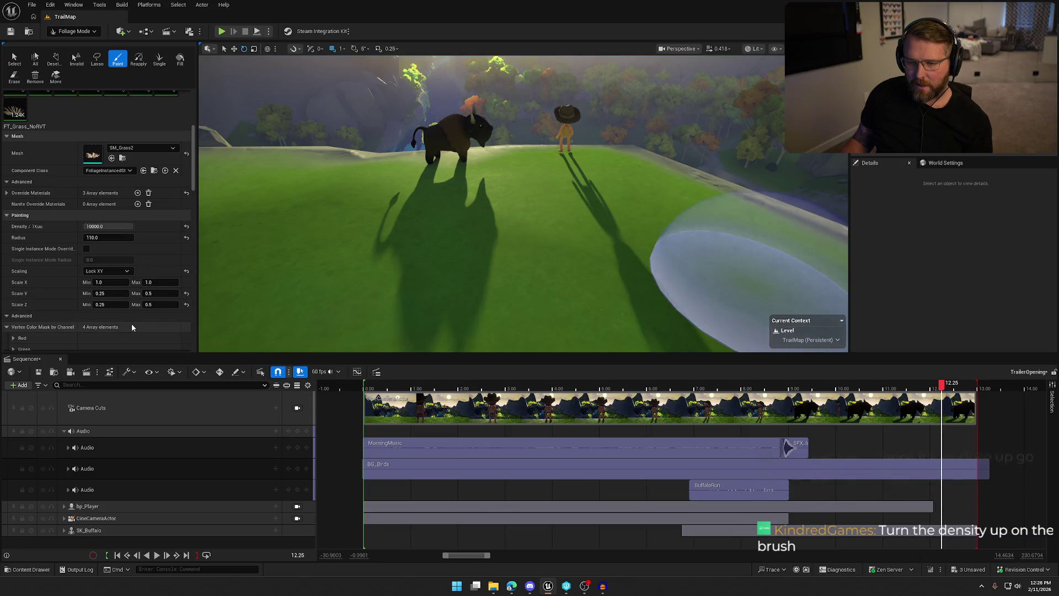
left_click(186, 293)
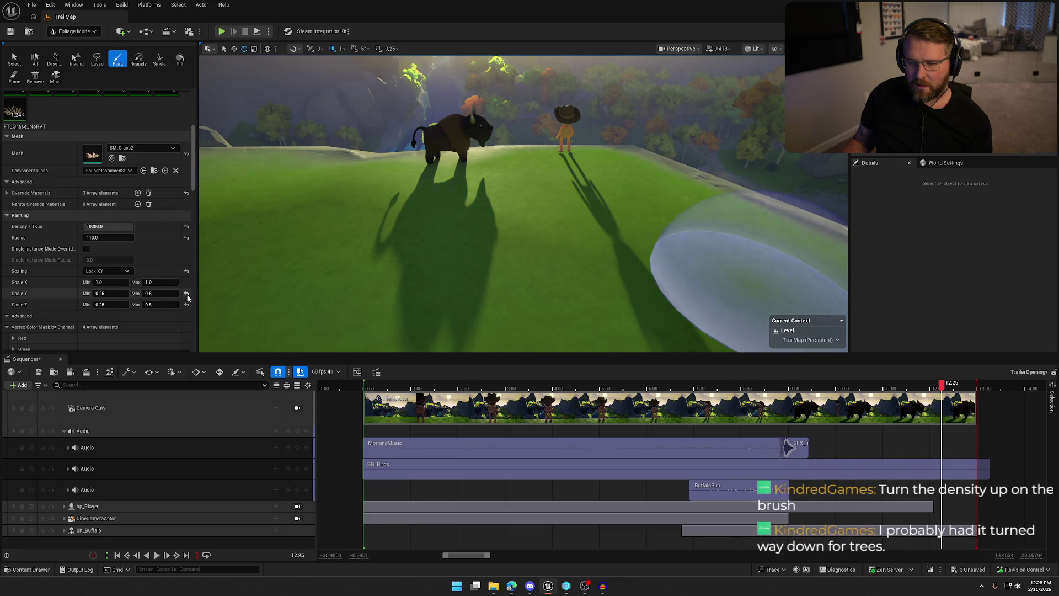
left_click(110, 304)
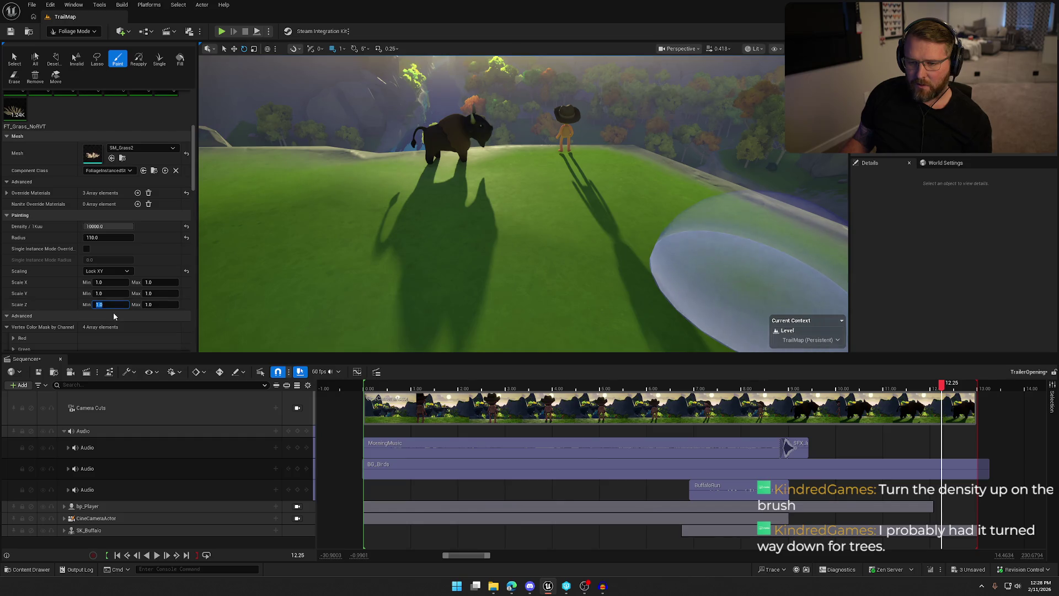
type("0.1")
key("Tab")
type("10.1")
key("Return")
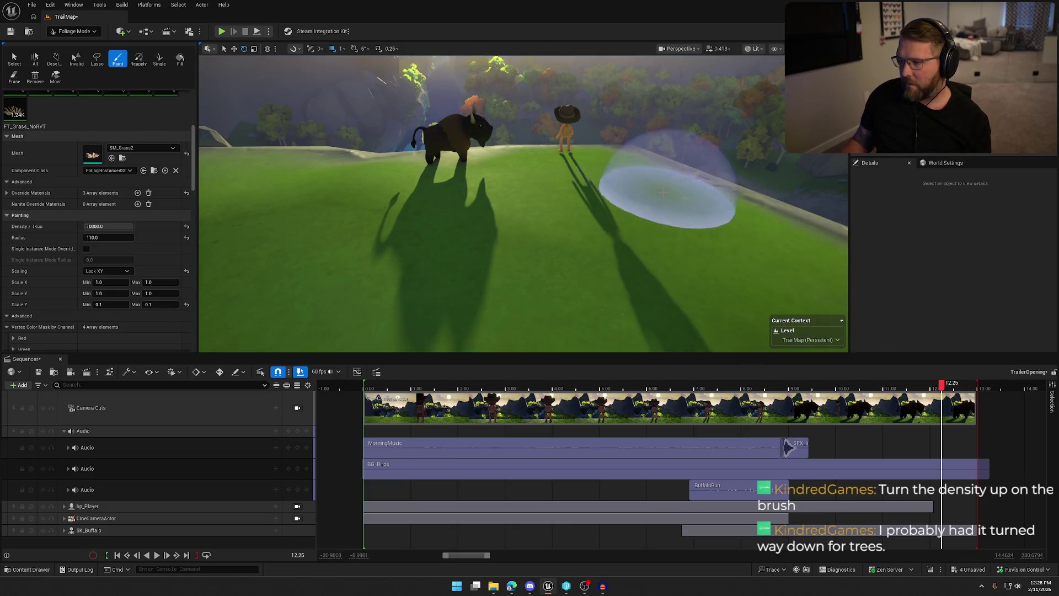
Paint a flatter grass trial stroke near the player, inspect it, then undo it
left_click_drag(685, 236, 606, 210)
left_click_drag(686, 237, 686, 237)
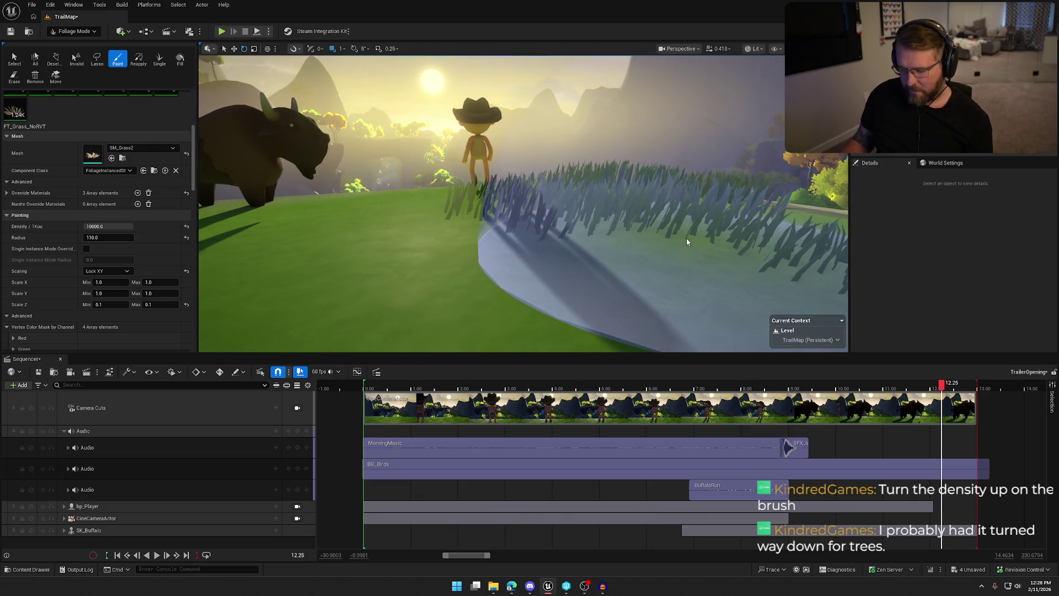
key("ctrl+z")
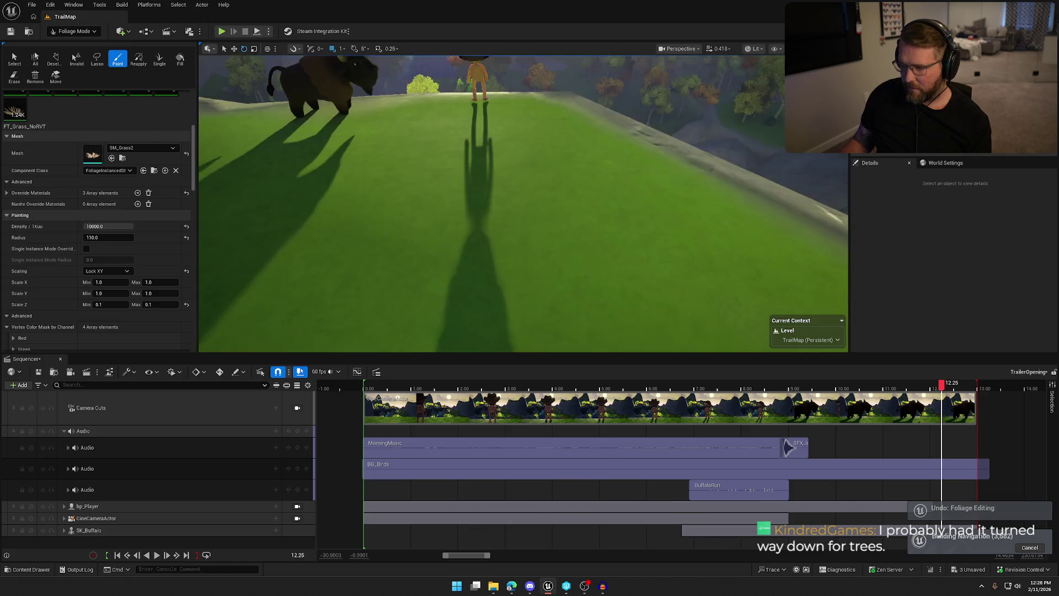
left_click_drag(299, 281, 300, 281)
Lower the minimum Scale Z to 0.01 and test-paint a ridge patch, then undo it
left_click(110, 304)
type("0.01")
key("Tab")
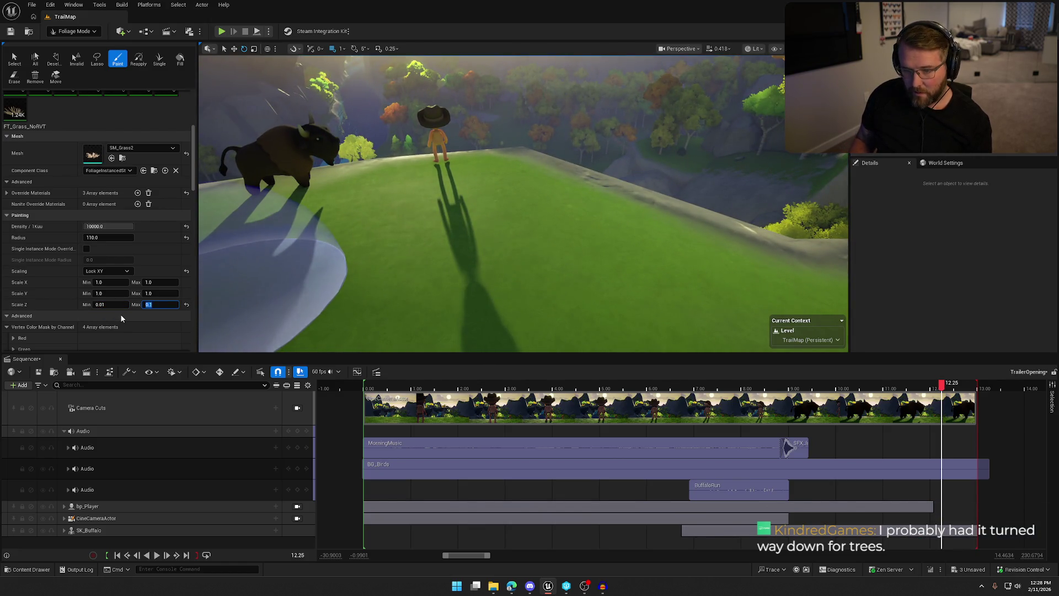
left_click(546, 195)
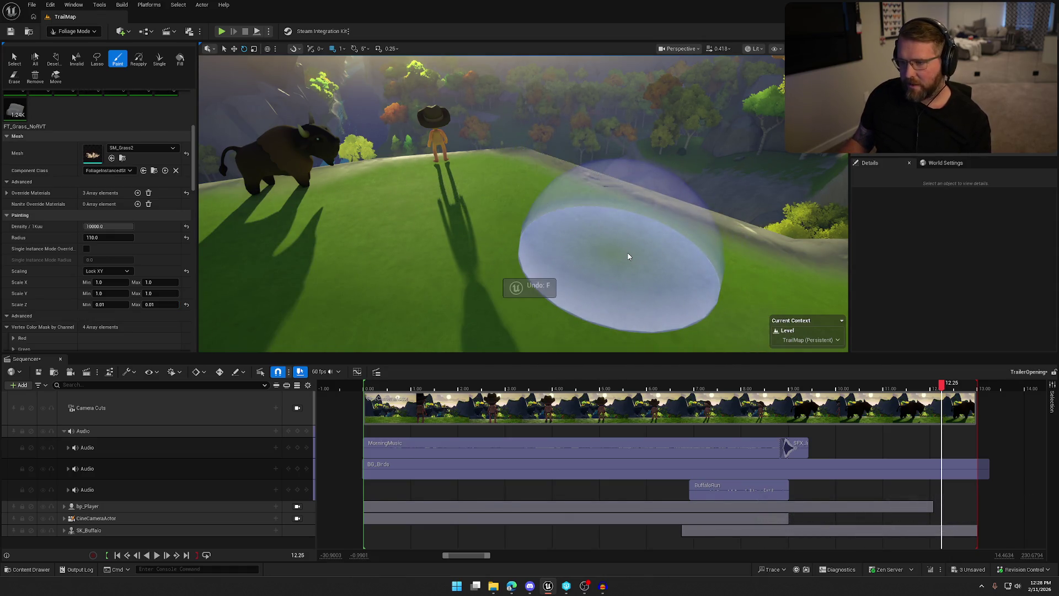
key("ctrl+z")
Switch grass scaling to Free and test-paint the hillside, then undo the stroke
left_click(105, 271)
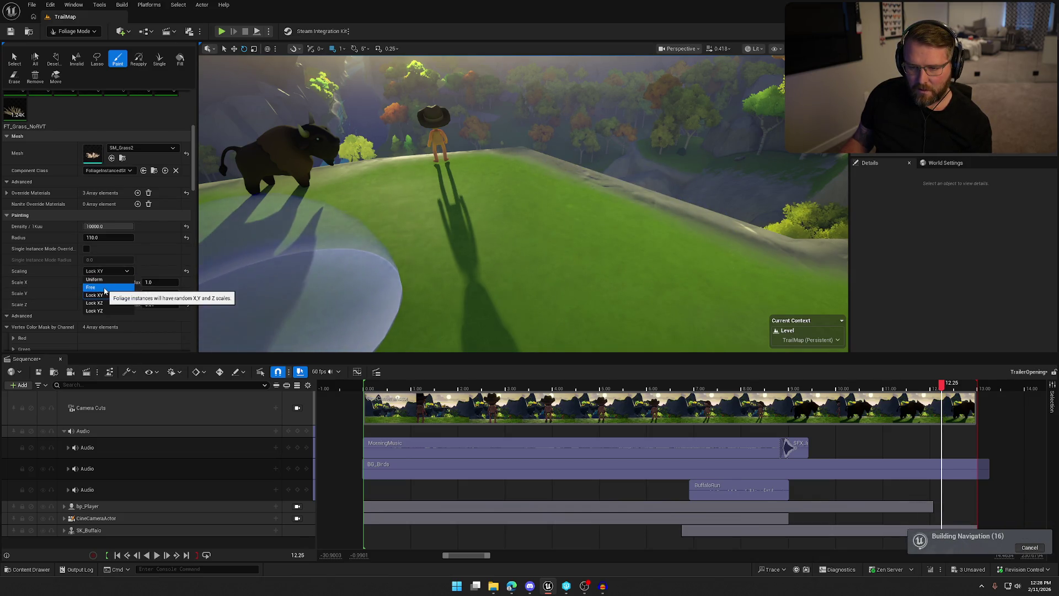
left_click(105, 287)
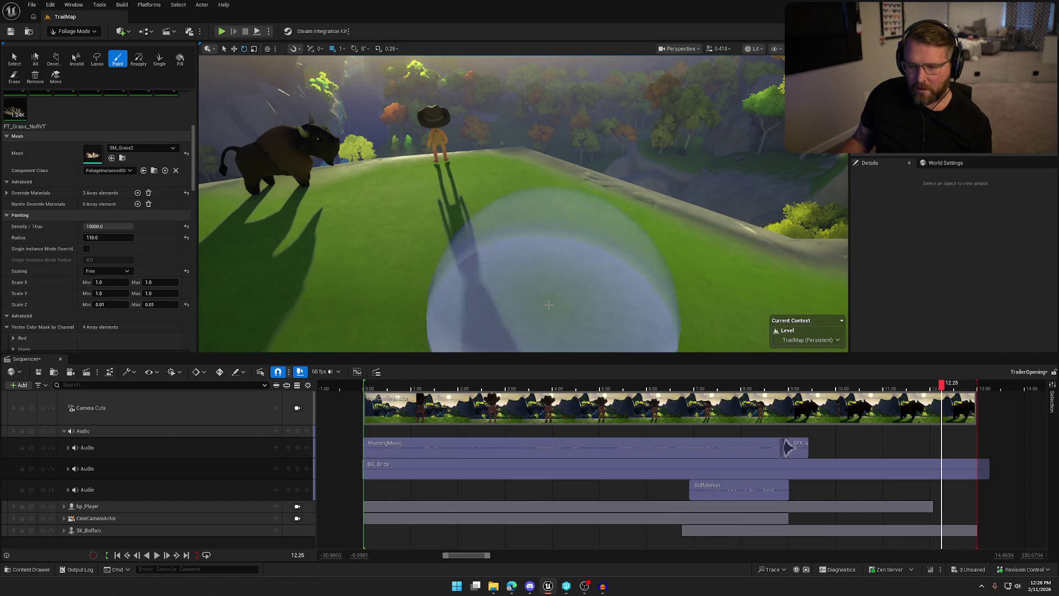
left_click(538, 194)
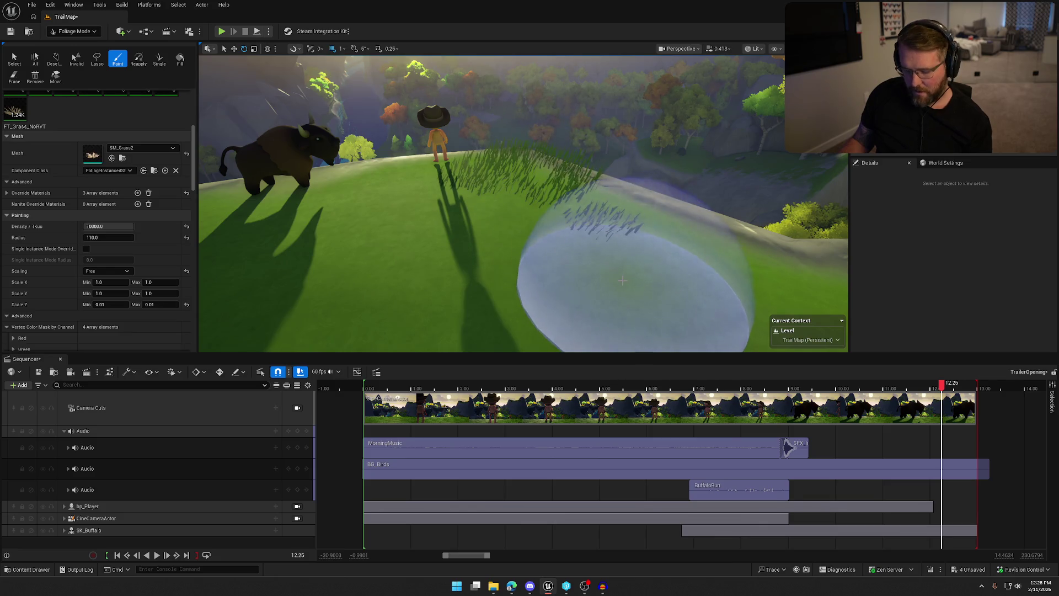
key("ctrl+z")
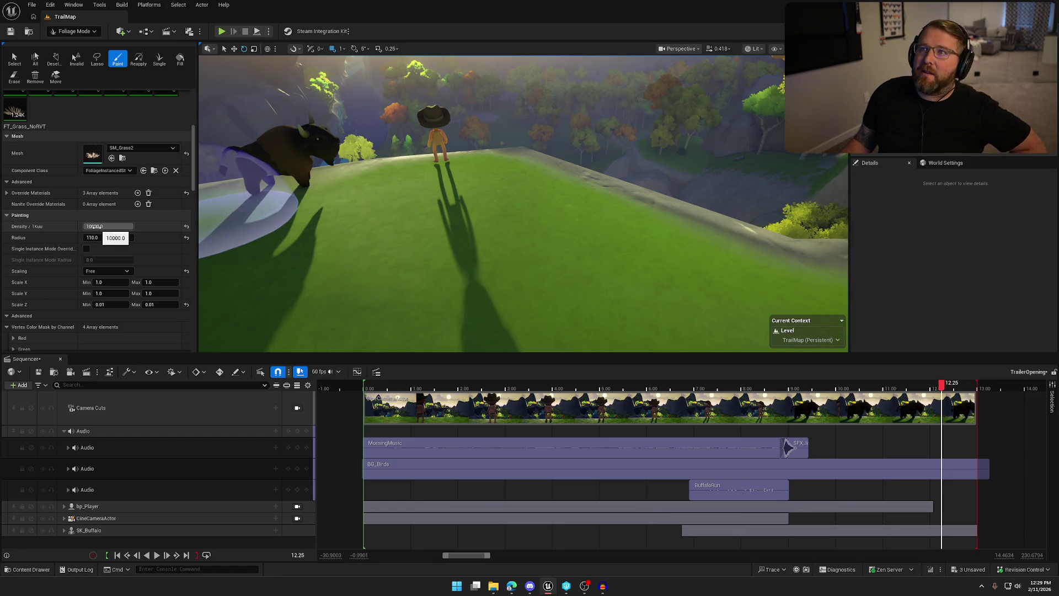
Scroll the foliage details down to the painting settings and set grass scaling to Uniform
scroll(144, 270, "down", 6)
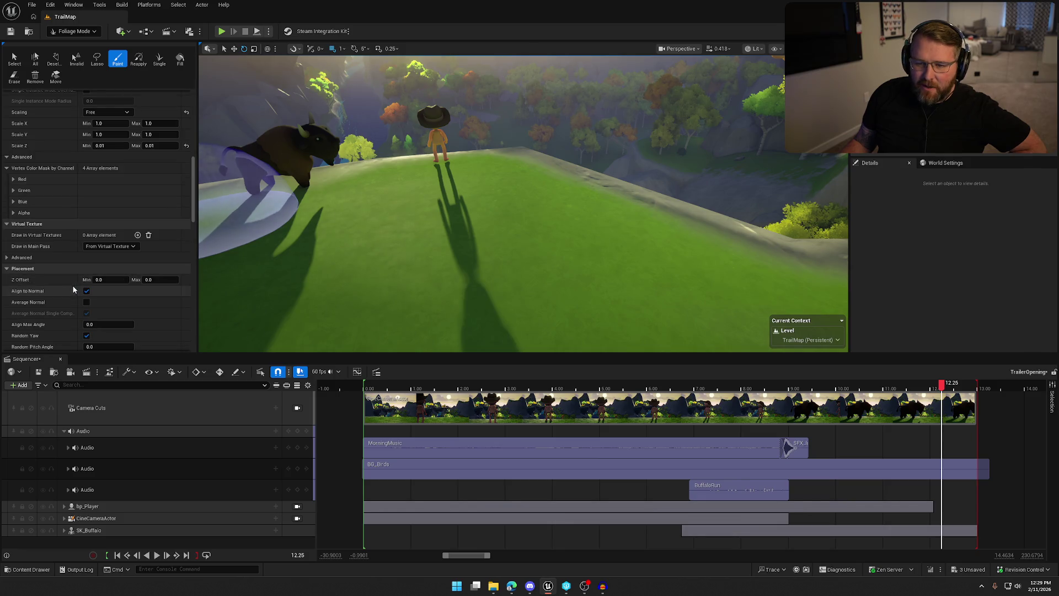
scroll(64, 291, "down", 2)
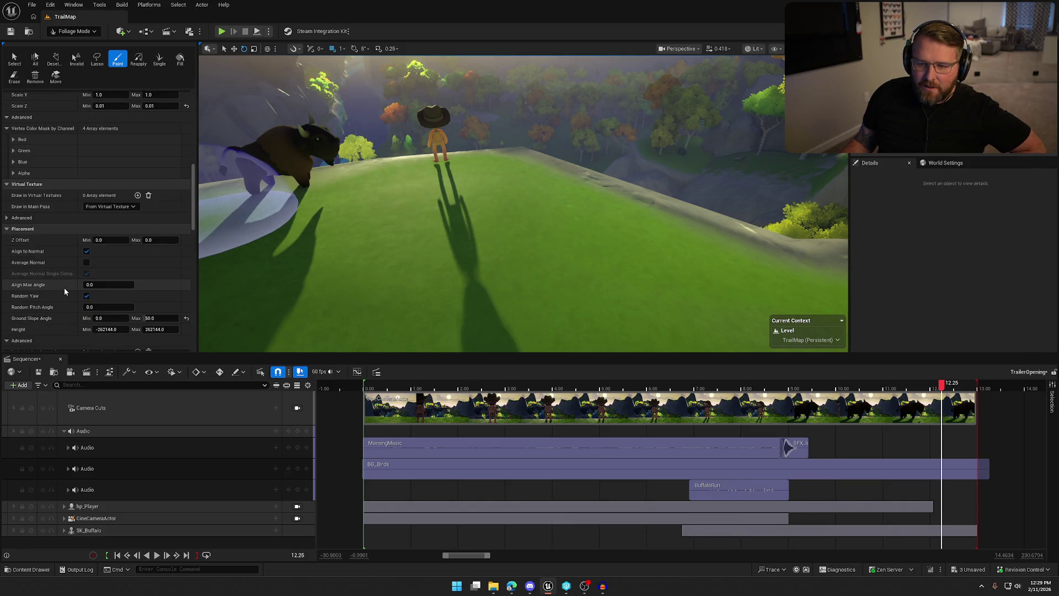
scroll(60, 289, "down", 2)
scroll(61, 287, "down", 7)
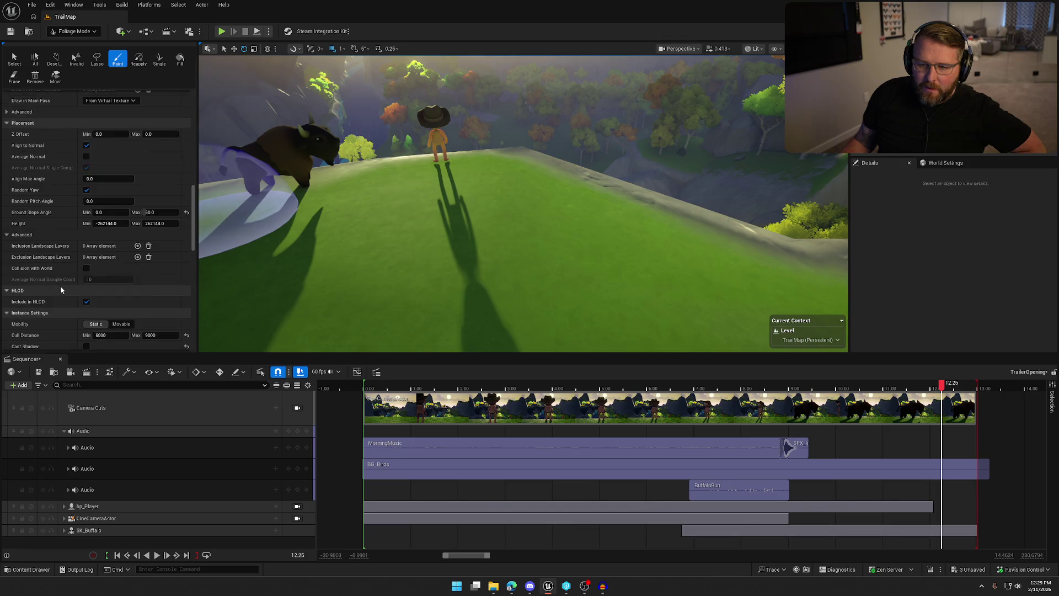
scroll(61, 289, "down", 13)
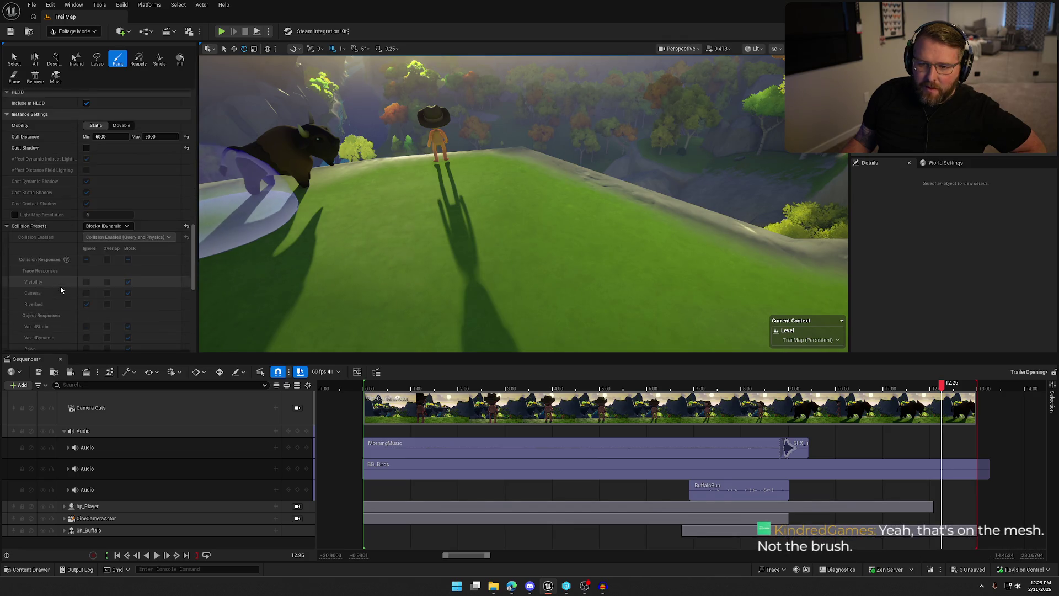
scroll(61, 288, "up", 10)
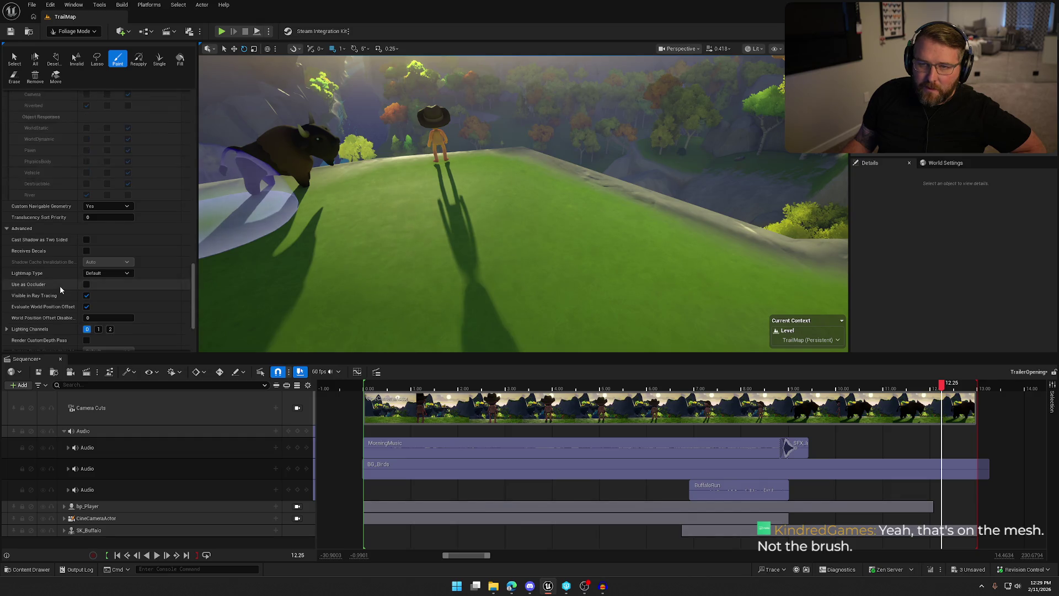
scroll(60, 290, "up", 10)
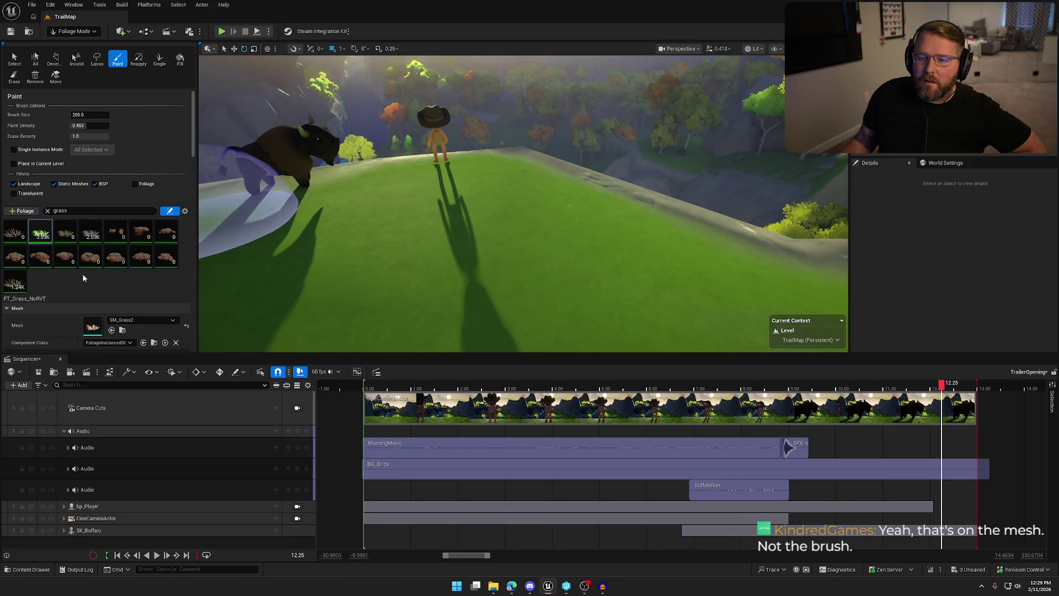
scroll(59, 285, "down", 10)
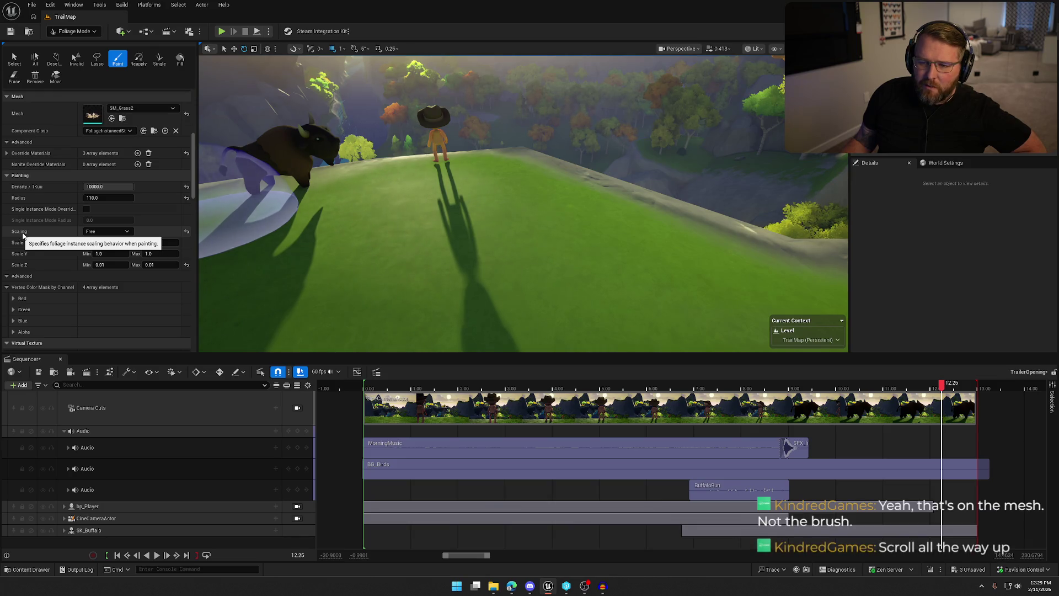
scroll(54, 247, "up", 10)
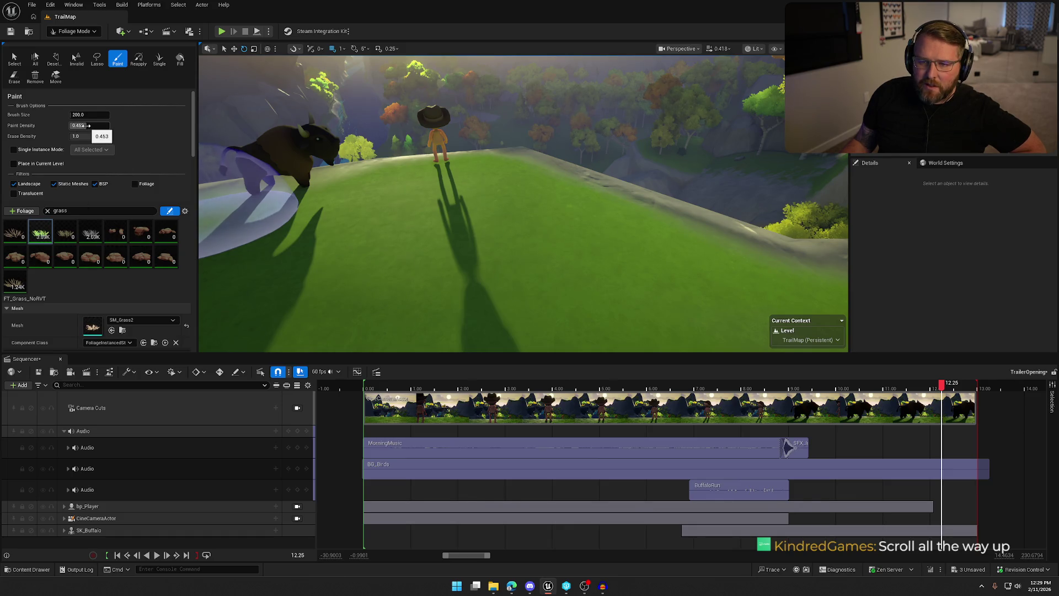
scroll(67, 299, "down", 5)
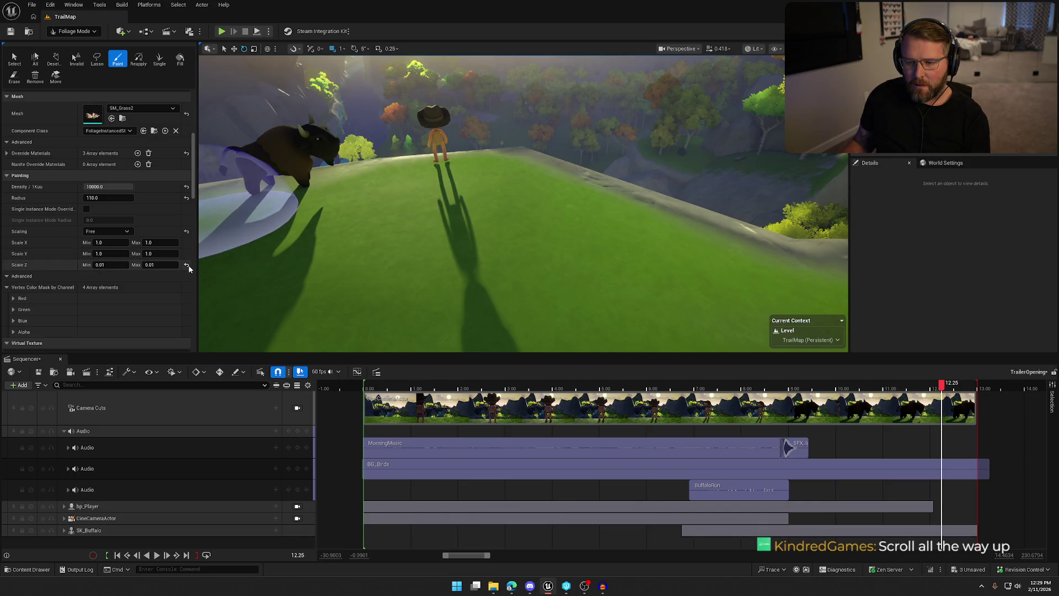
left_click(102, 241)
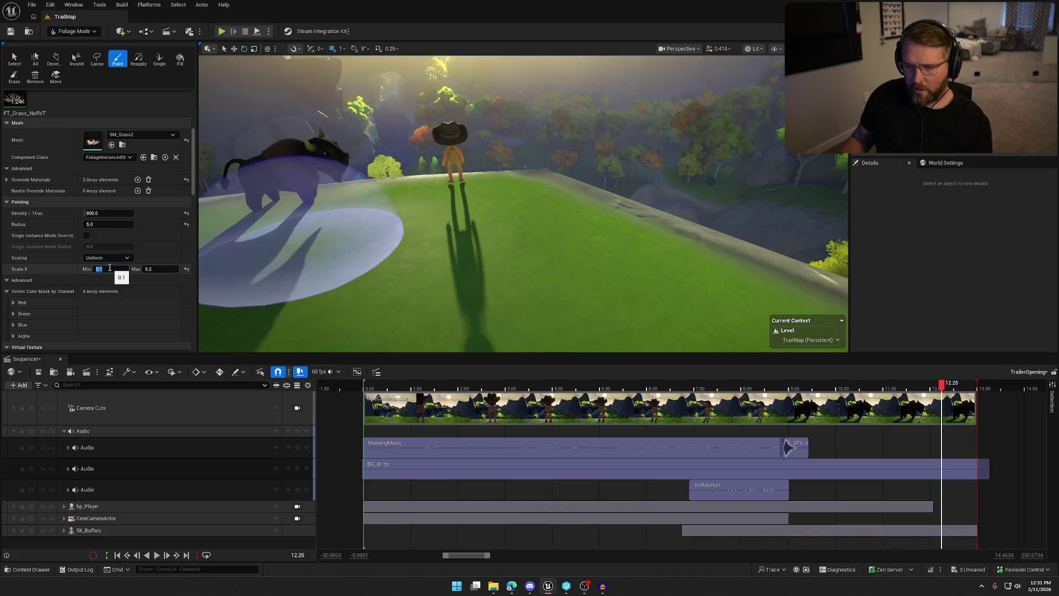
Test-paint grass, then set the brush radius to 0 and try another stroke, undoing both
left_click(526, 205)
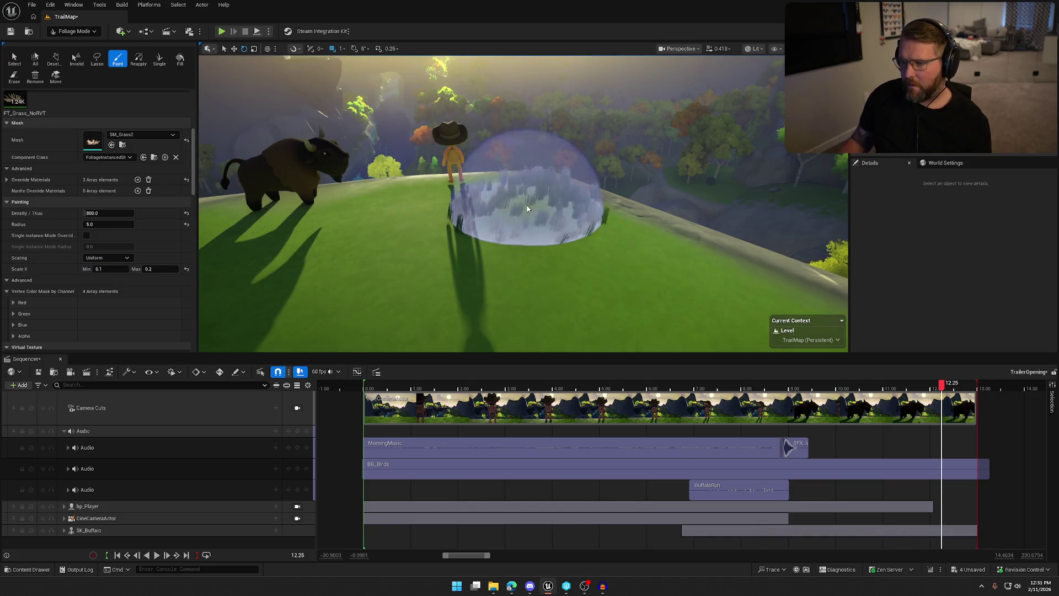
key("w")
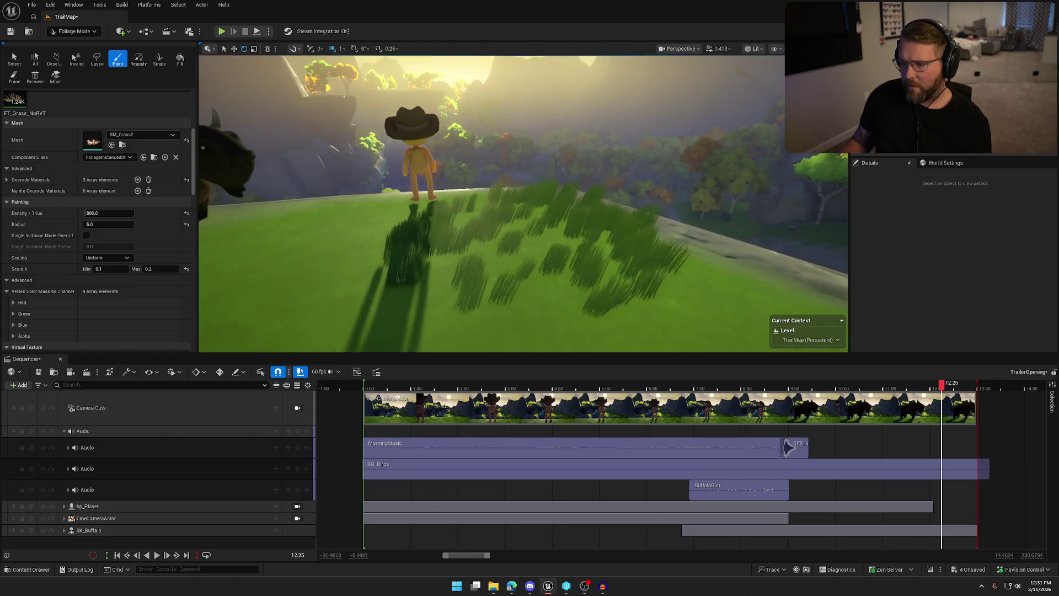
key("ctrl+z")
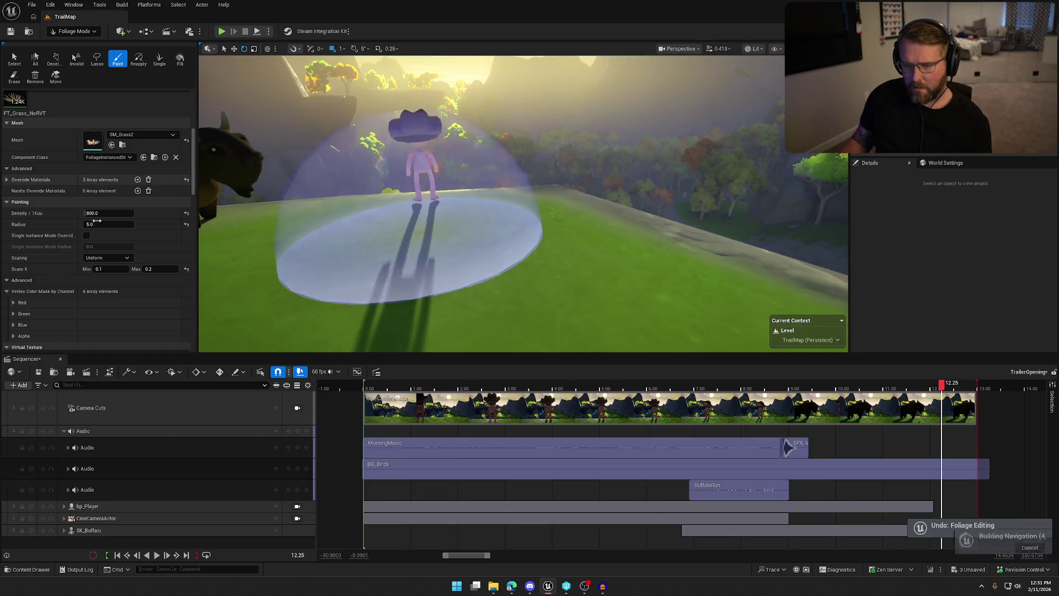
left_click(96, 223)
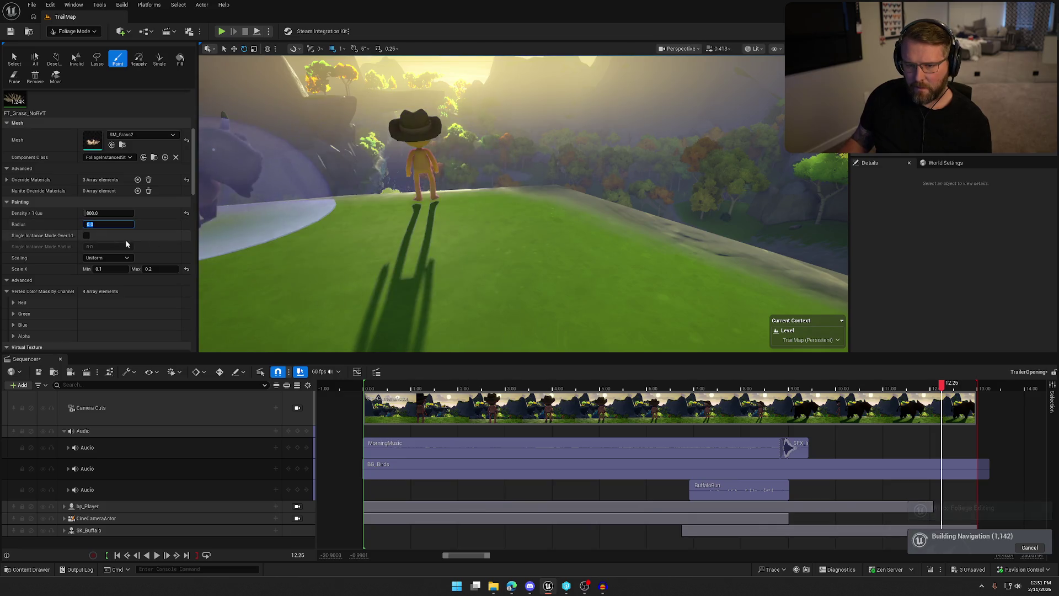
left_click_drag(552, 298, 581, 325)
scroll(580, 324, "down", 5)
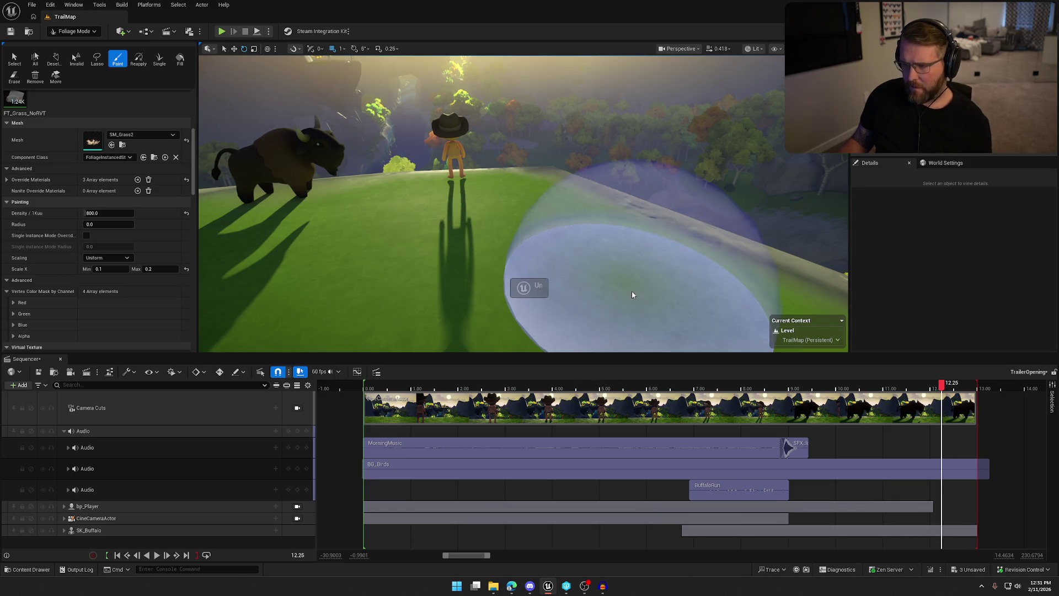
key("ctrl+z")
Set grass density to 1000, then 5000, undoing each trial patch on the hilltop
left_click(103, 213)
type("1000")
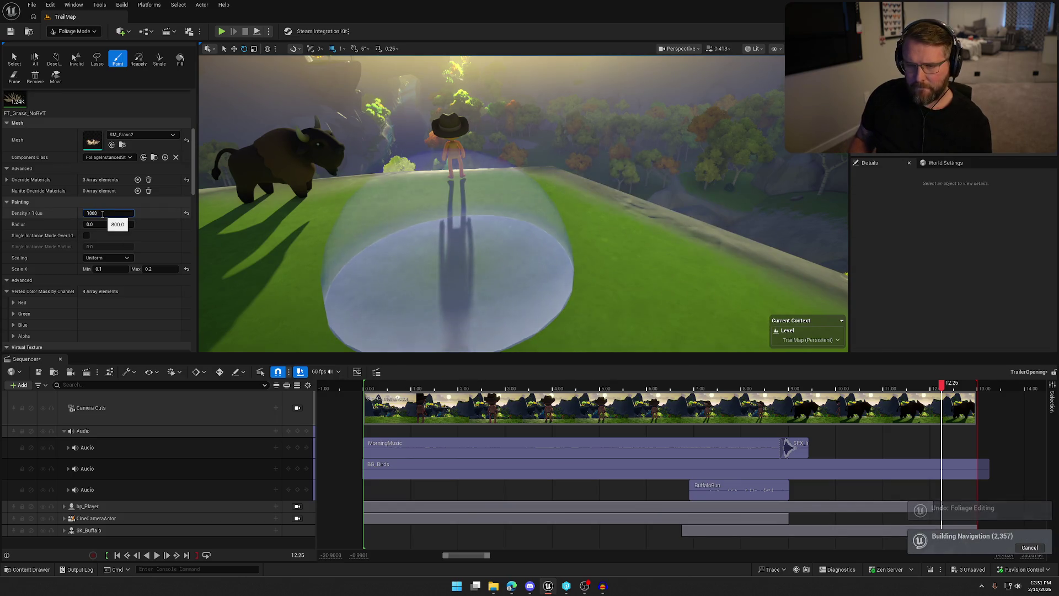
mouse_move(539, 217)
left_mouse_down()
mouse_move(574, 305)
mouse_move(622, 334)
left_mouse_up()
scroll(622, 334, "up", 5)
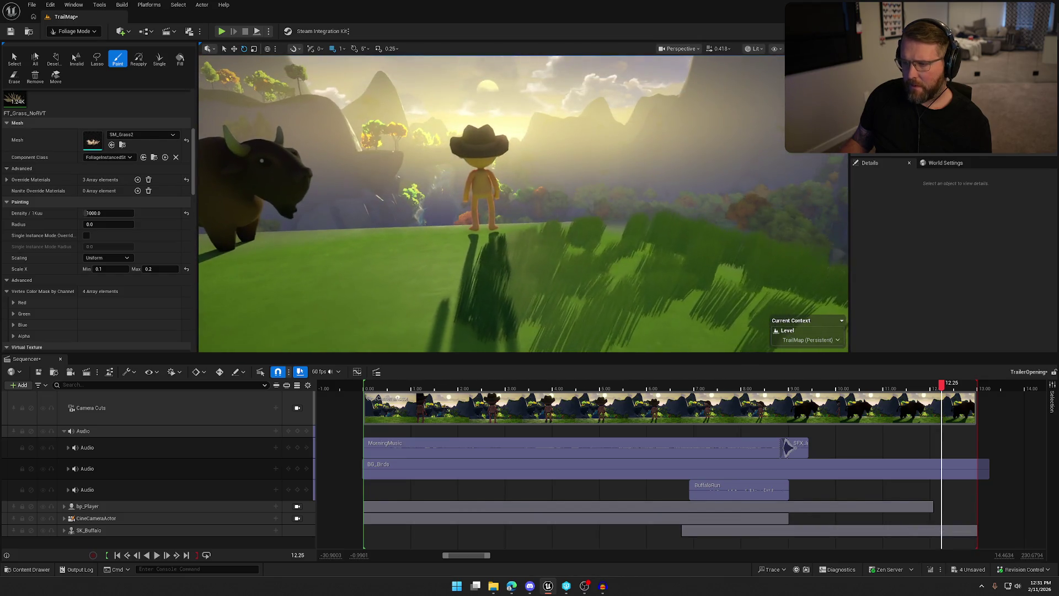
scroll(622, 333, "up", 5)
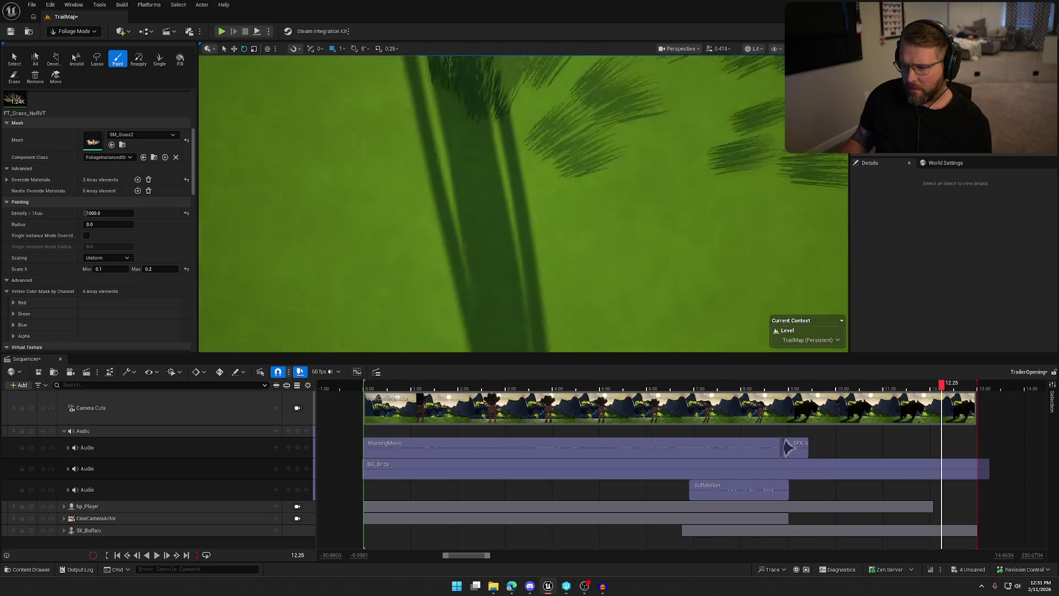
key("ctrl+z")
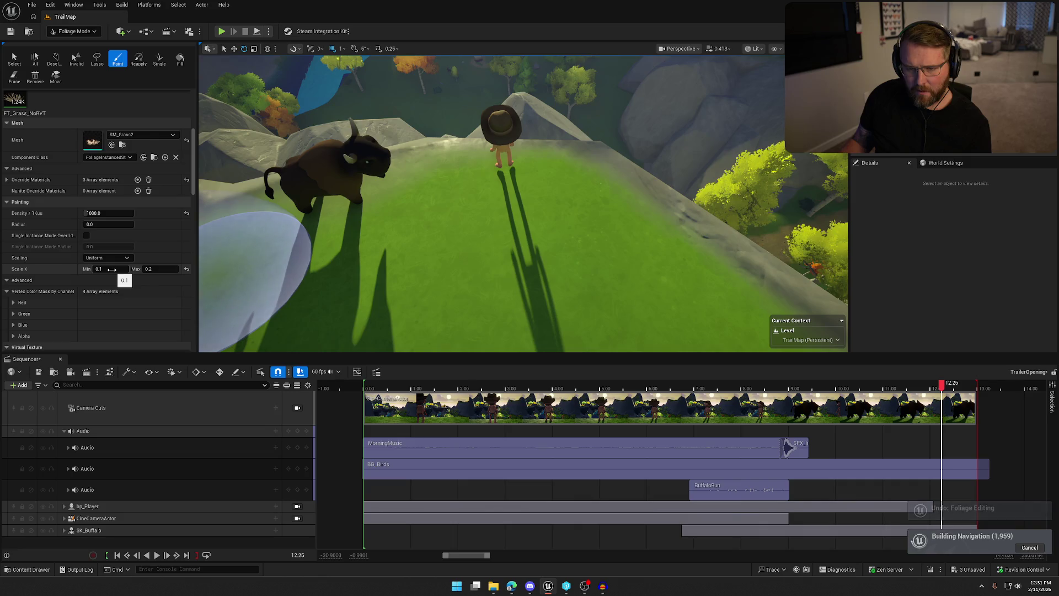
left_click(106, 213)
type("5000")
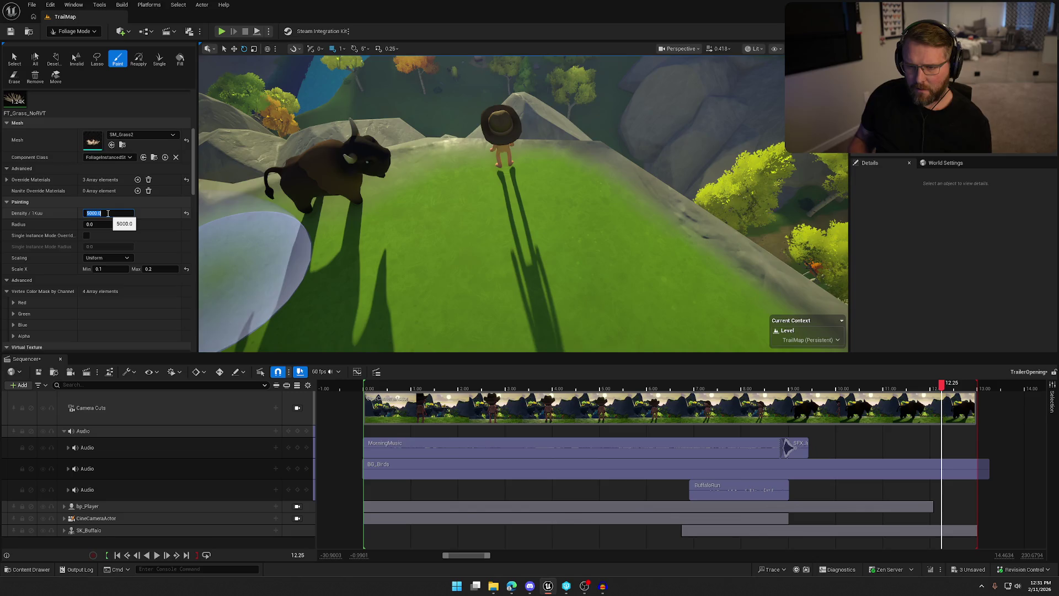
left_click(596, 232)
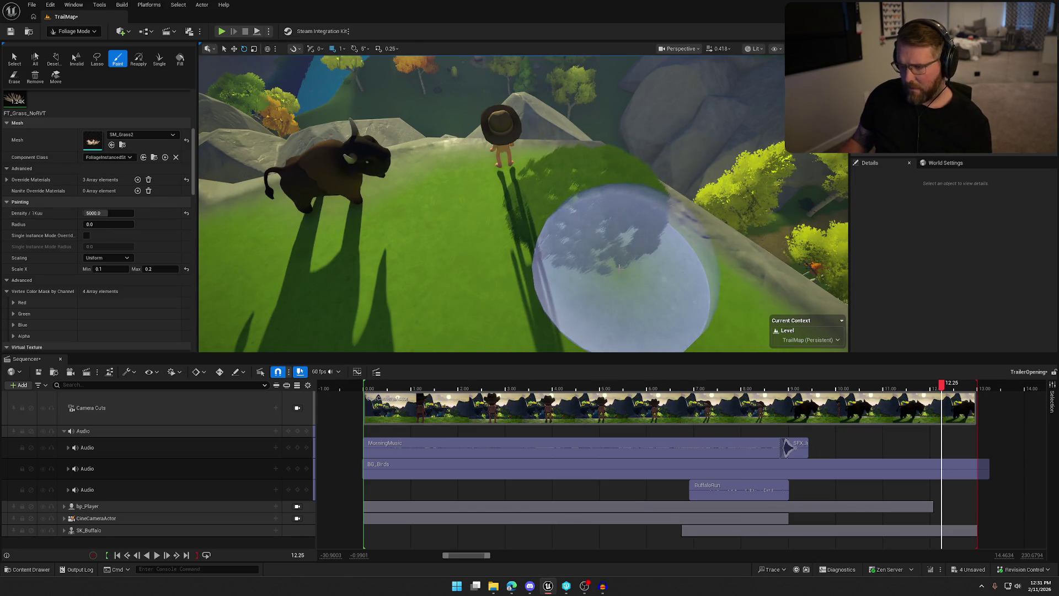
key("ctrl+z")
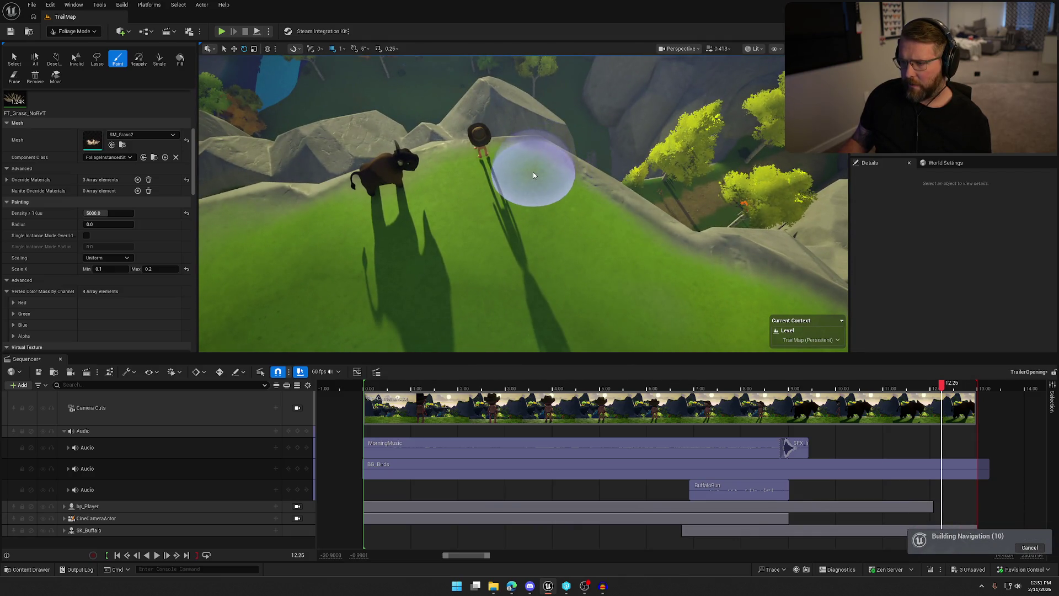
Paint dense grass around the buffalo, the character and its shadow, then return to Selection Mode
left_click_drag(532, 175, 609, 237)
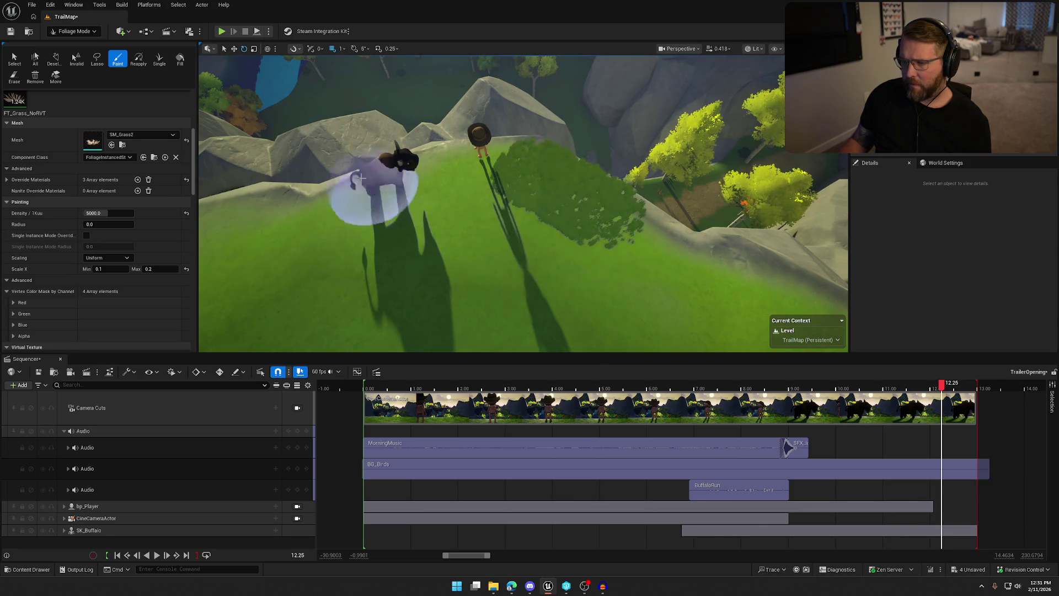
mouse_move(402, 184)
left_mouse_down()
mouse_move(343, 201)
mouse_move(397, 305)
left_mouse_up()
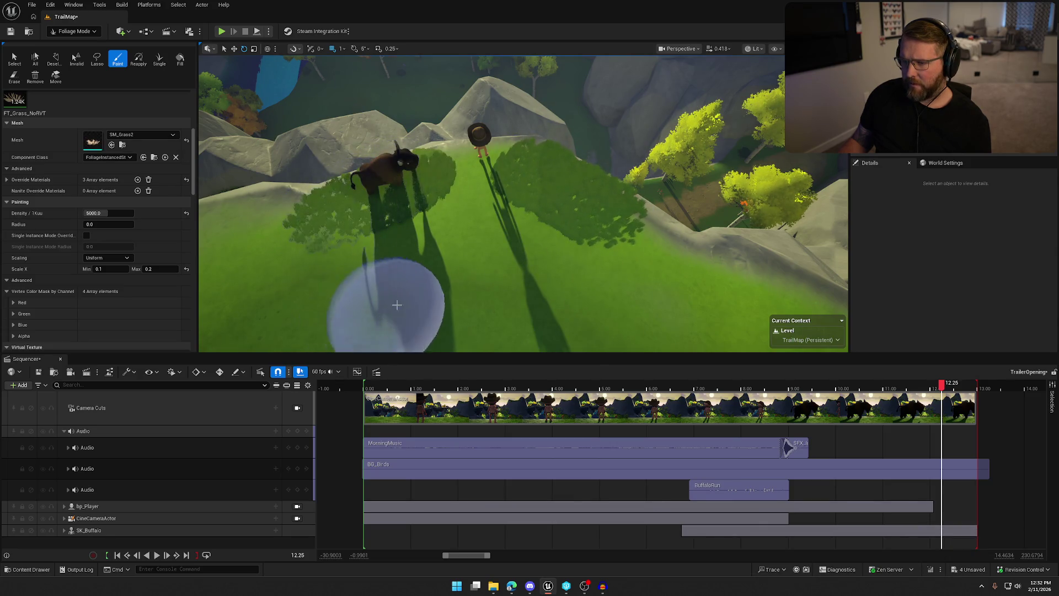
mouse_move(469, 251)
left_mouse_down()
mouse_move(461, 224)
mouse_move(508, 248)
mouse_move(576, 330)
left_mouse_up()
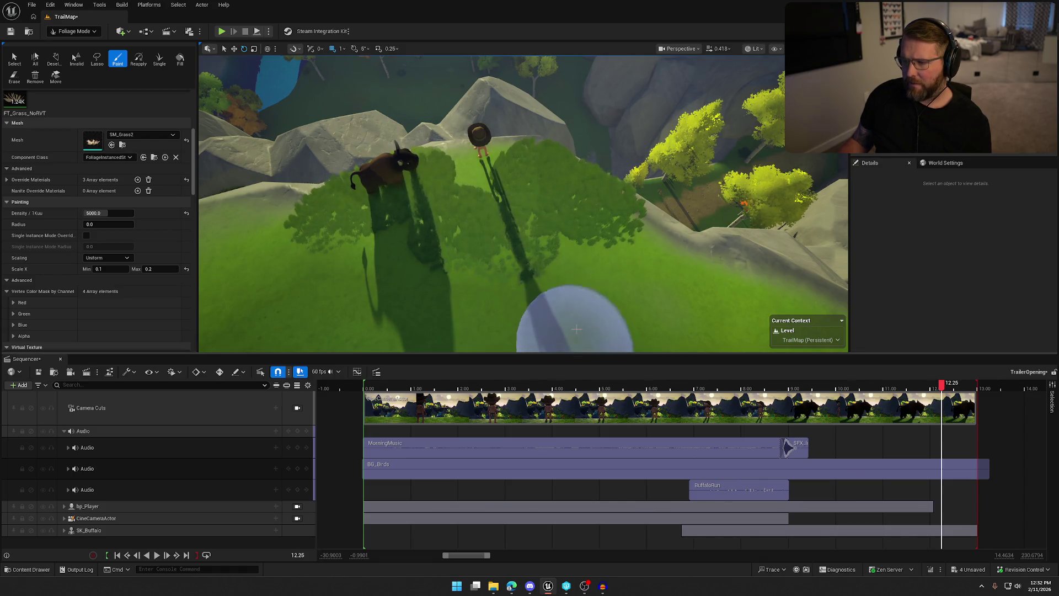
scroll(595, 284, "up", 5)
scroll(595, 283, "down", 3)
left_click(73, 31)
left_click(72, 43)
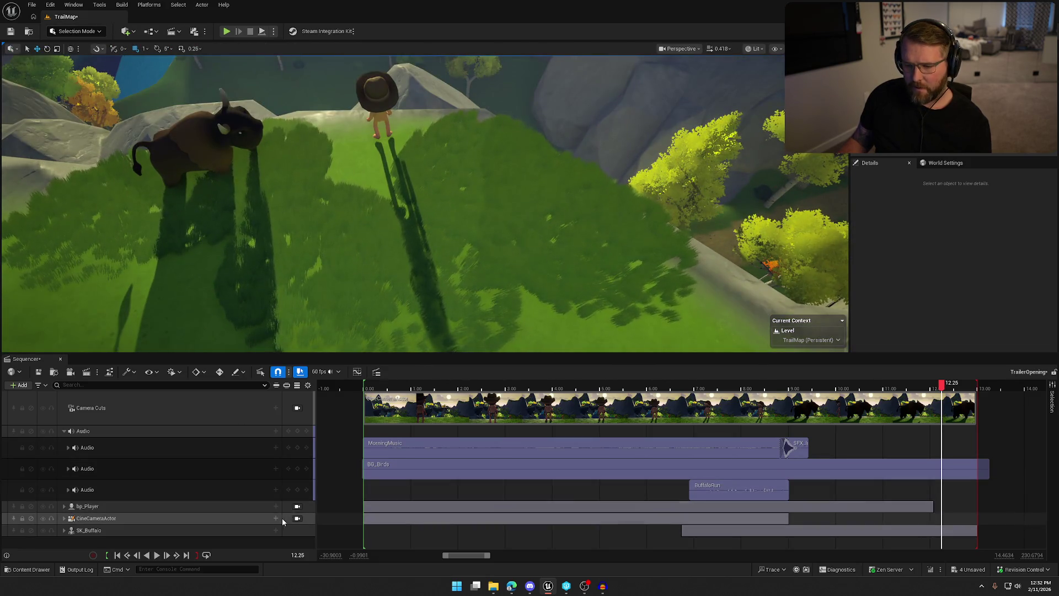
Lock the viewport to the cine camera, replay the trailer from the start, pause, then unlock
left_click(297, 518)
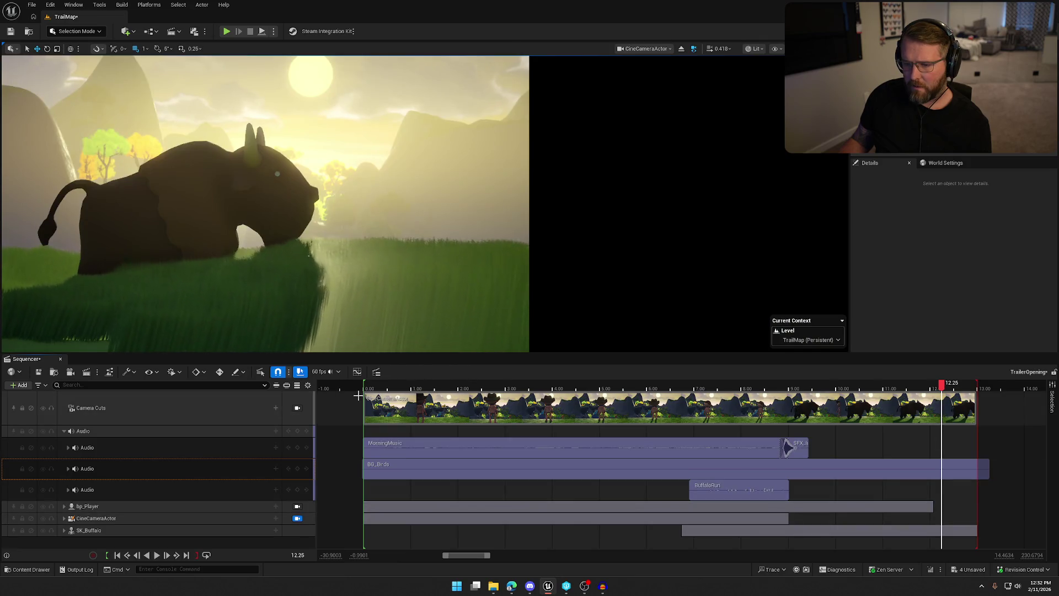
left_click(949, 387)
left_click_drag(956, 389, 383, 391)
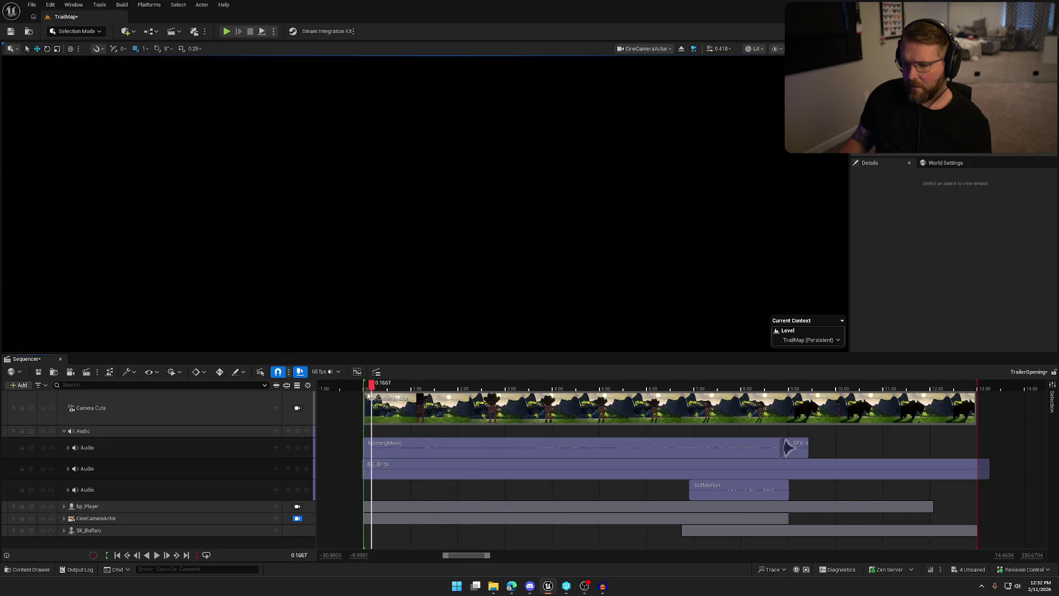
left_click(156, 554)
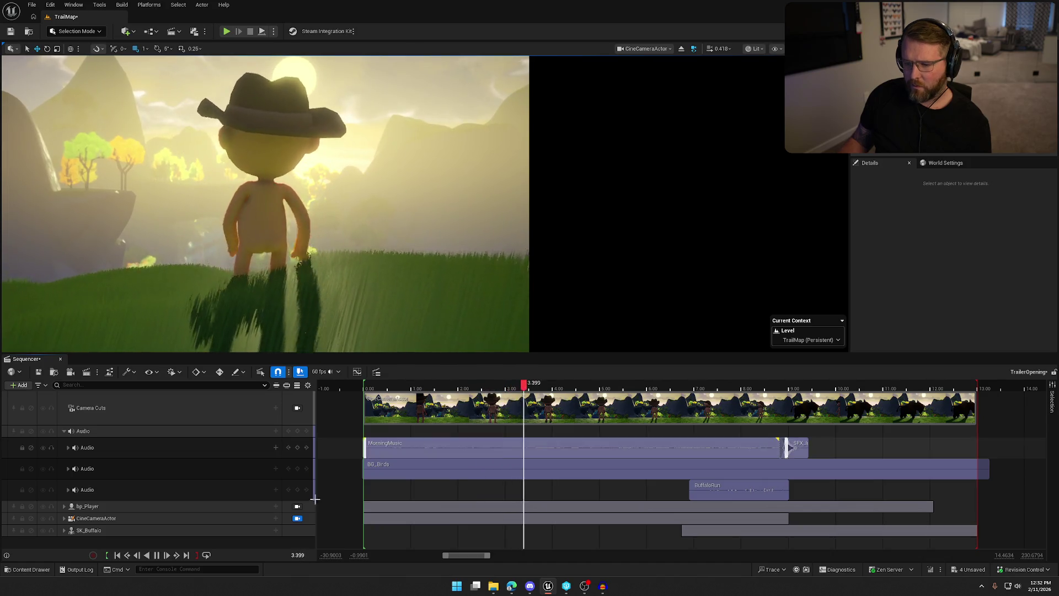
key("space")
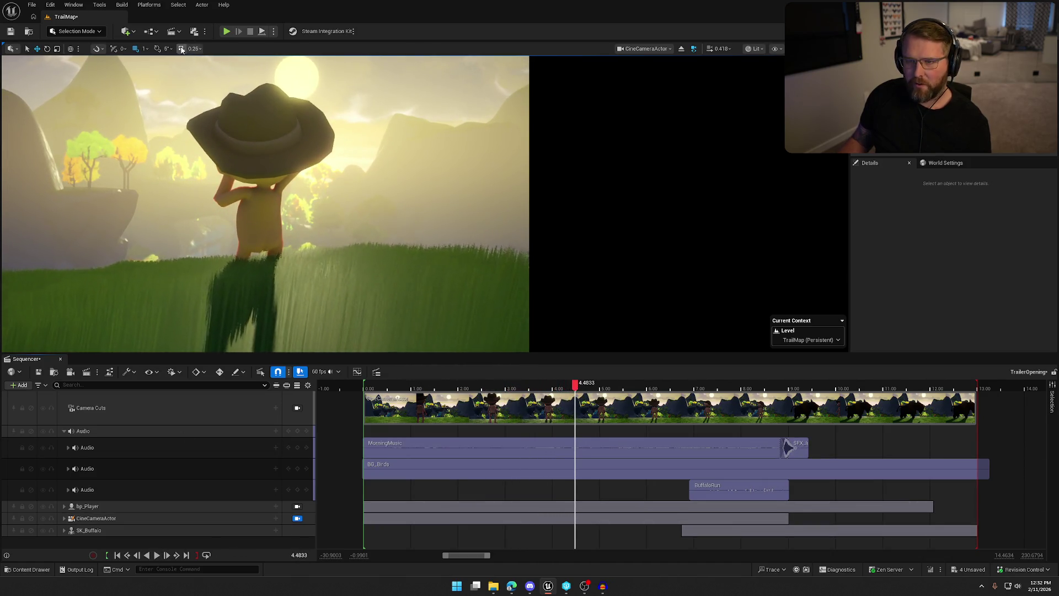
left_click(298, 518)
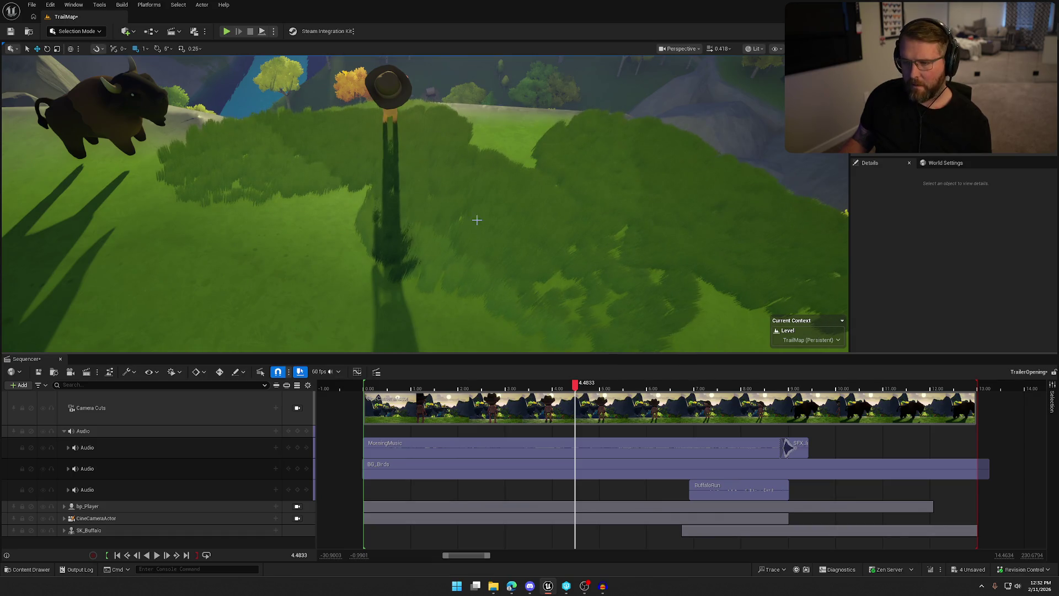
Undo the last two grass strokes and return to Foliage Mode with the grass foliage selected
key("ctrl+z")
key("ctrl+z")
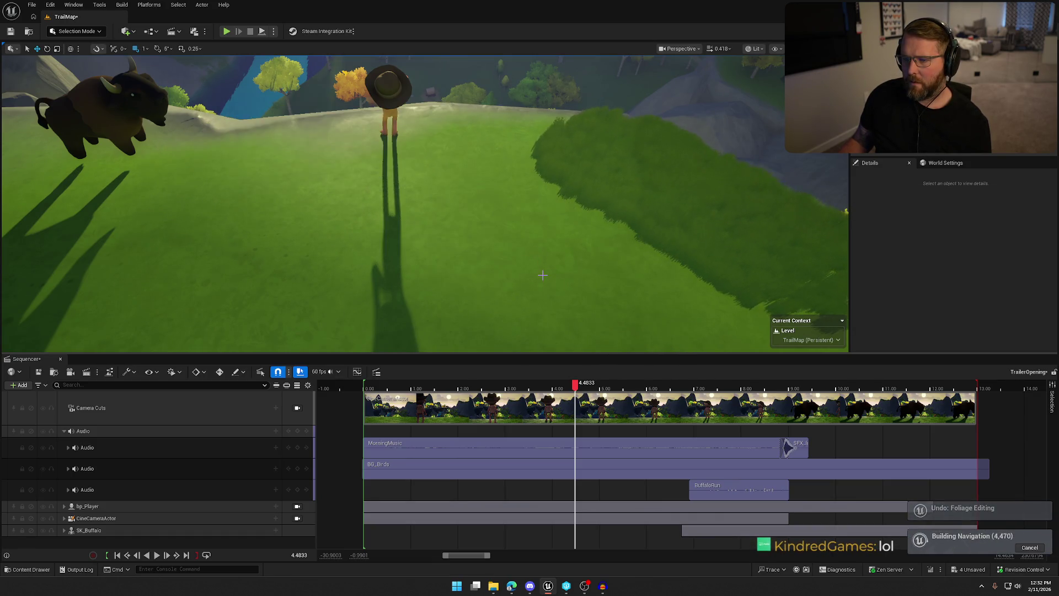
key("ctrl+z")
left_click(77, 30)
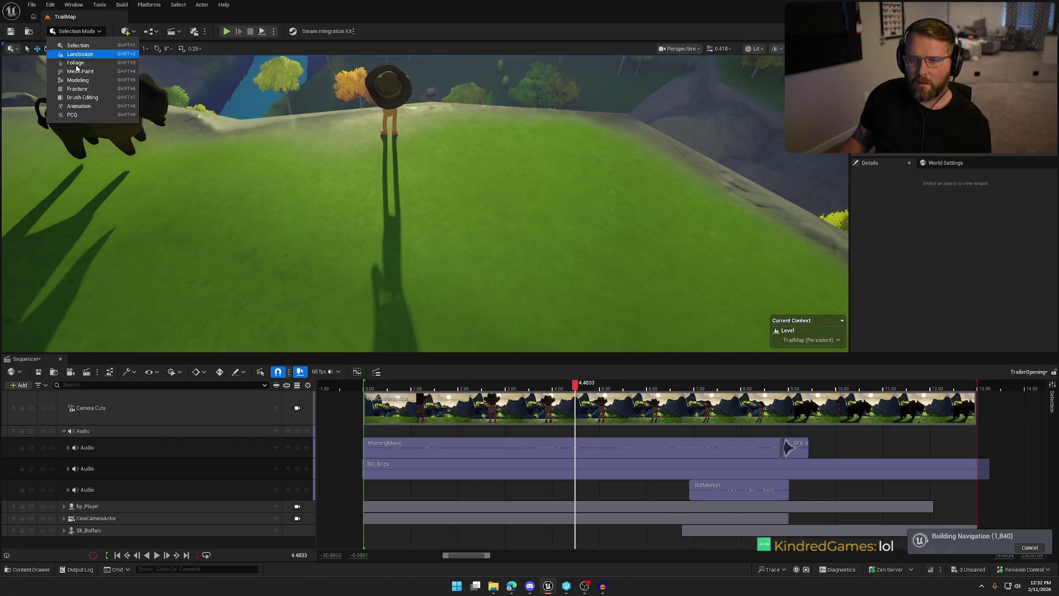
left_click(86, 65)
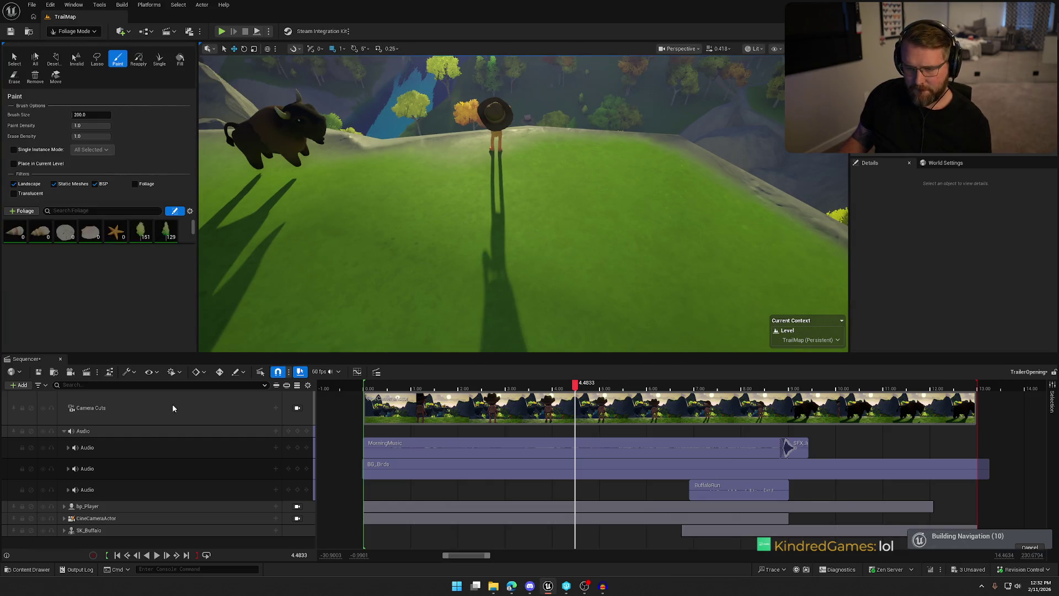
type("grass")
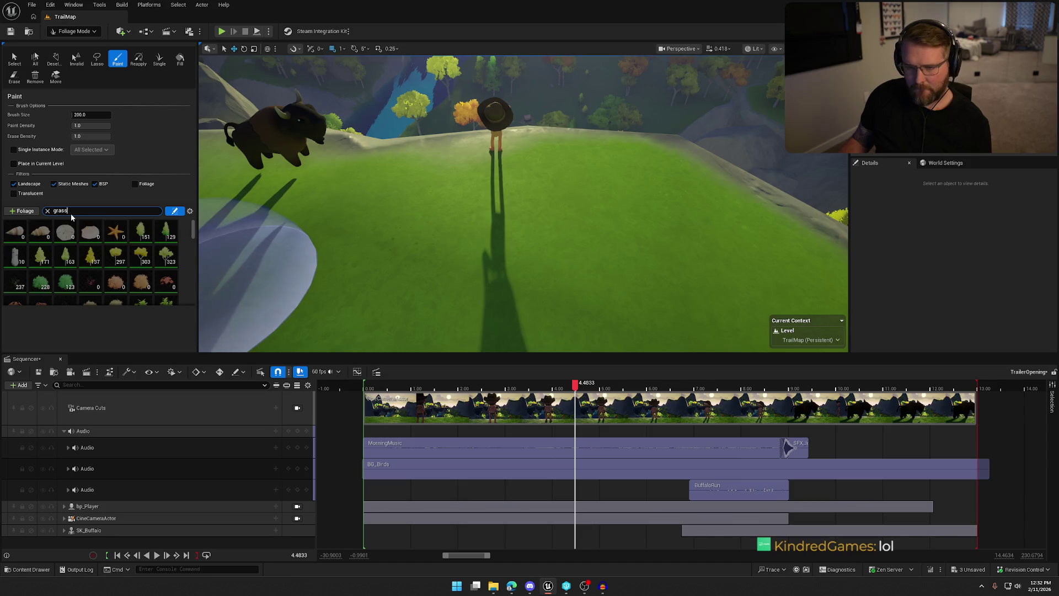
left_click(43, 236)
Paint grass patches across the hilltop near the player
scroll(117, 272, "down", 5)
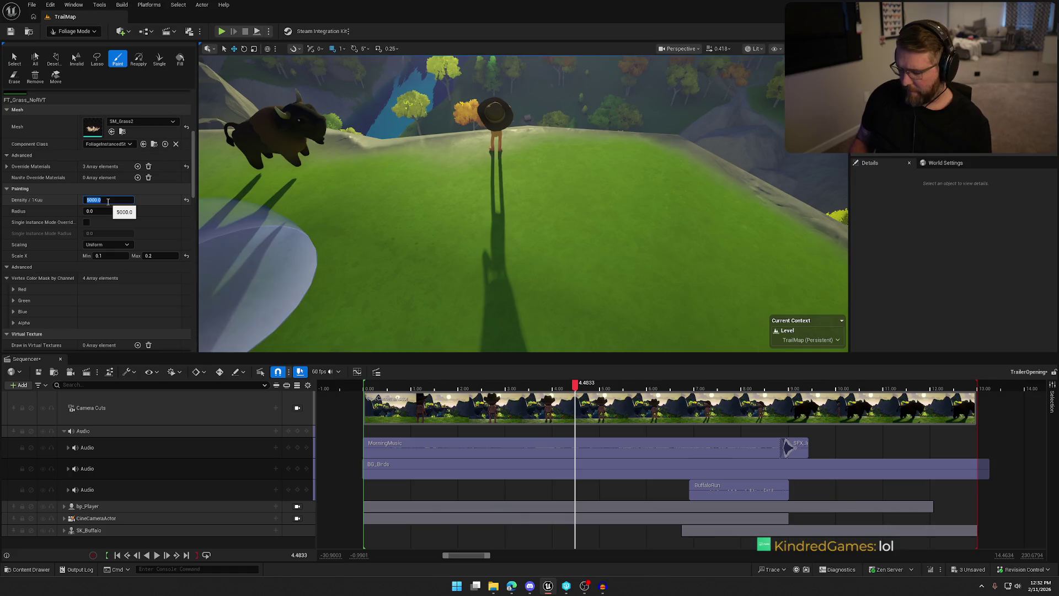
mouse_move(590, 176)
left_mouse_down()
mouse_move(568, 184)
mouse_move(623, 176)
left_mouse_up()
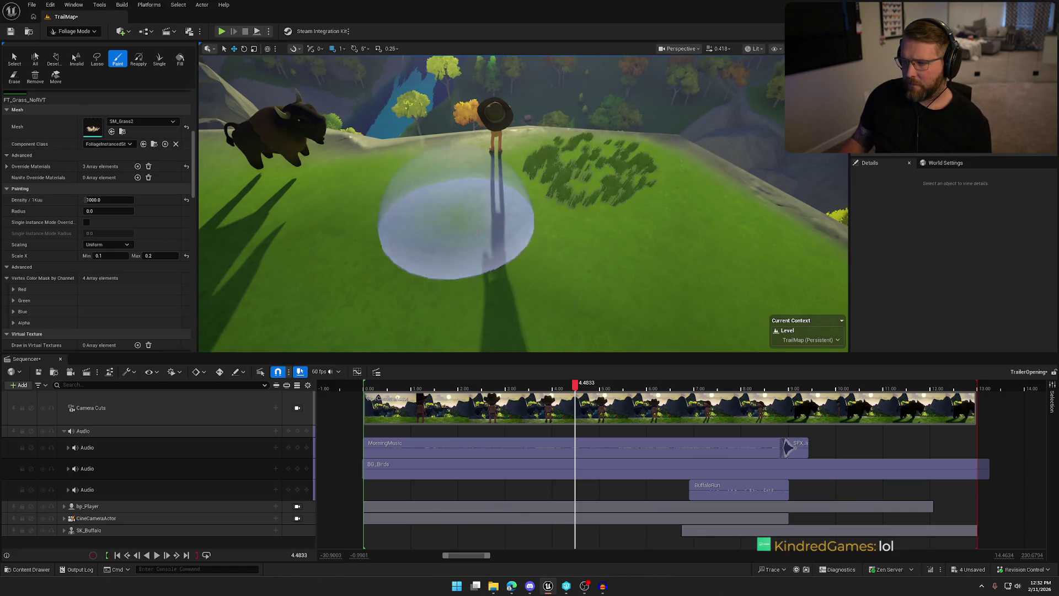
mouse_move(532, 243)
left_mouse_down()
mouse_move(372, 265)
mouse_move(359, 173)
mouse_move(577, 292)
left_mouse_up()
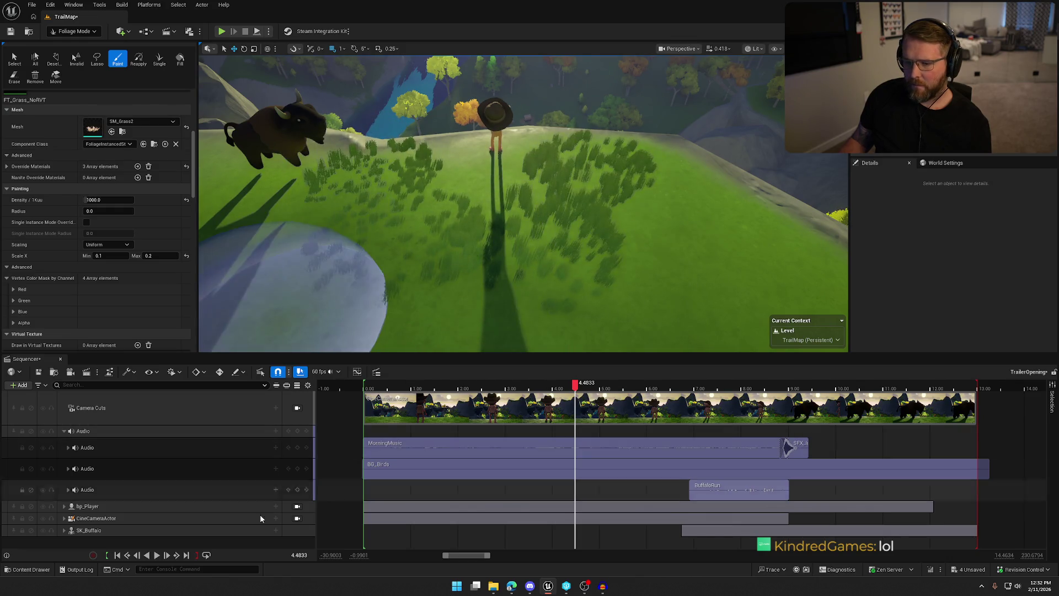
Check the grass through the cine camera while scrubbing, then undo the last two grass strokes
left_click(297, 518)
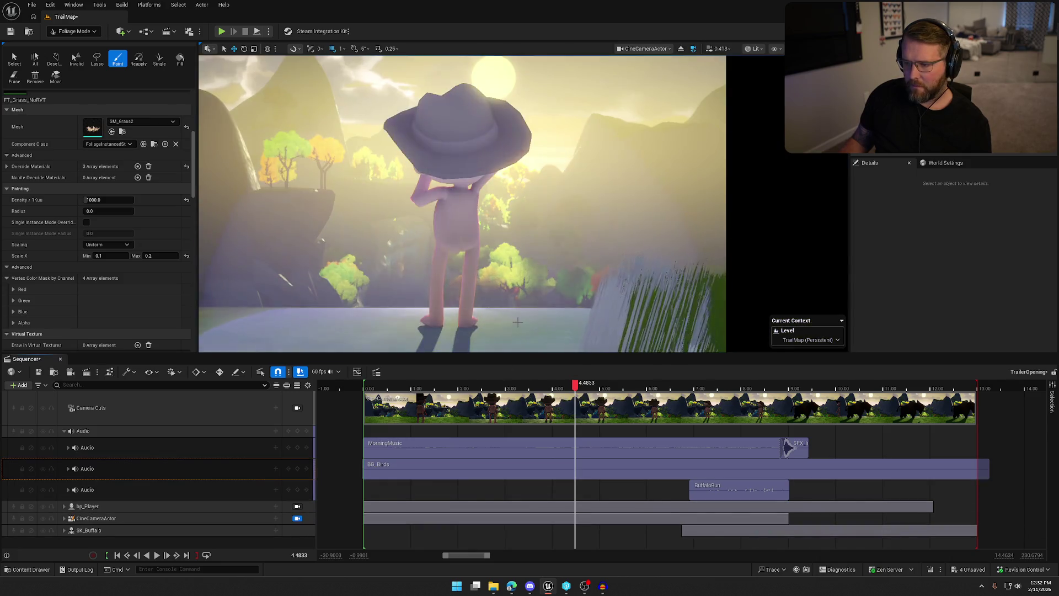
mouse_move(576, 390)
left_mouse_down()
mouse_move(374, 386)
mouse_move(864, 380)
left_mouse_up()
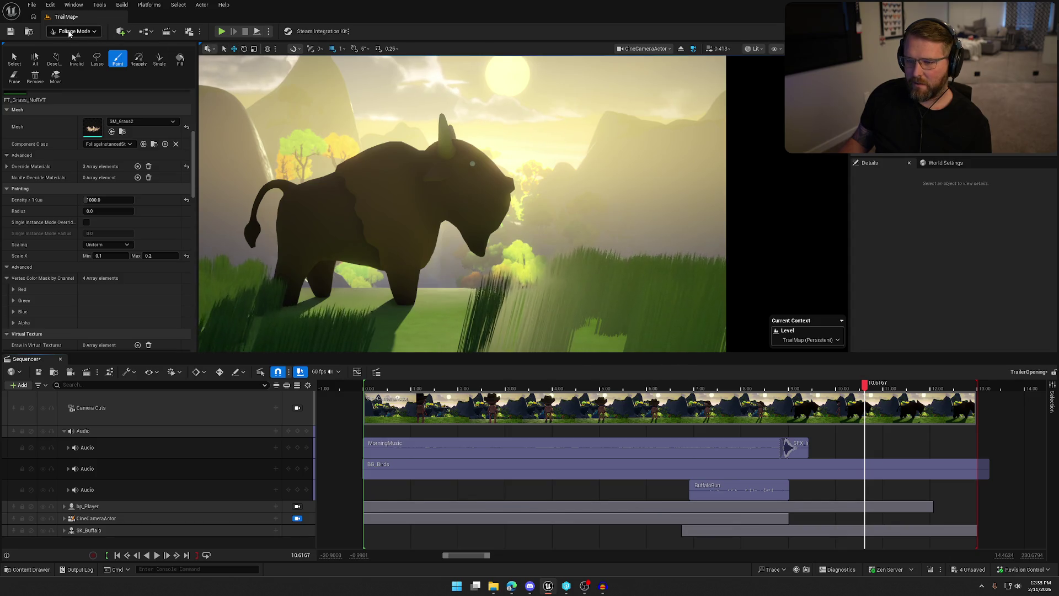
left_click(297, 518)
left_click_drag(524, 220, 603, 313)
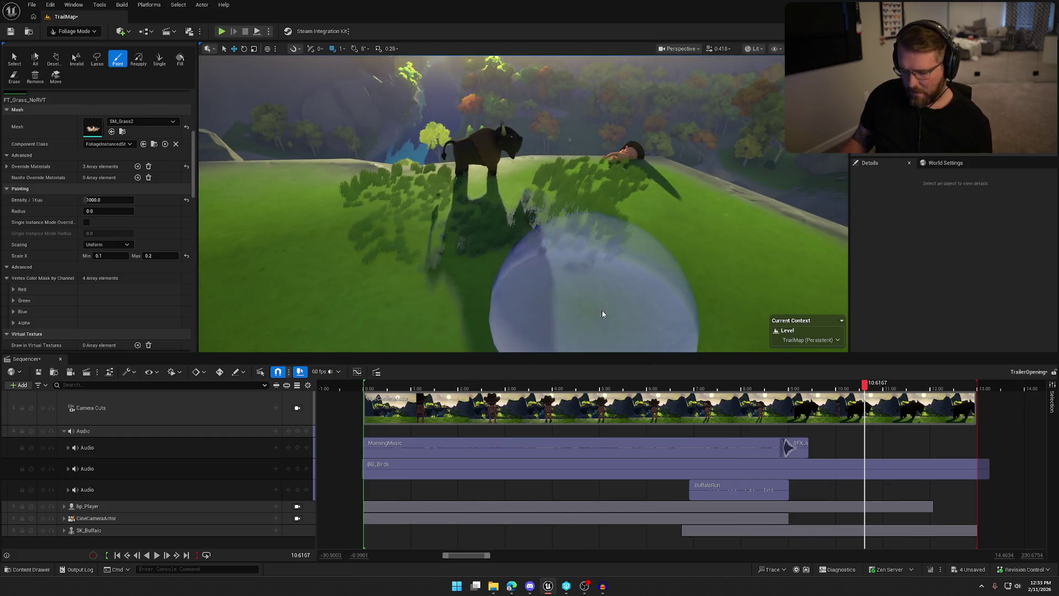
key("ctrl+z")
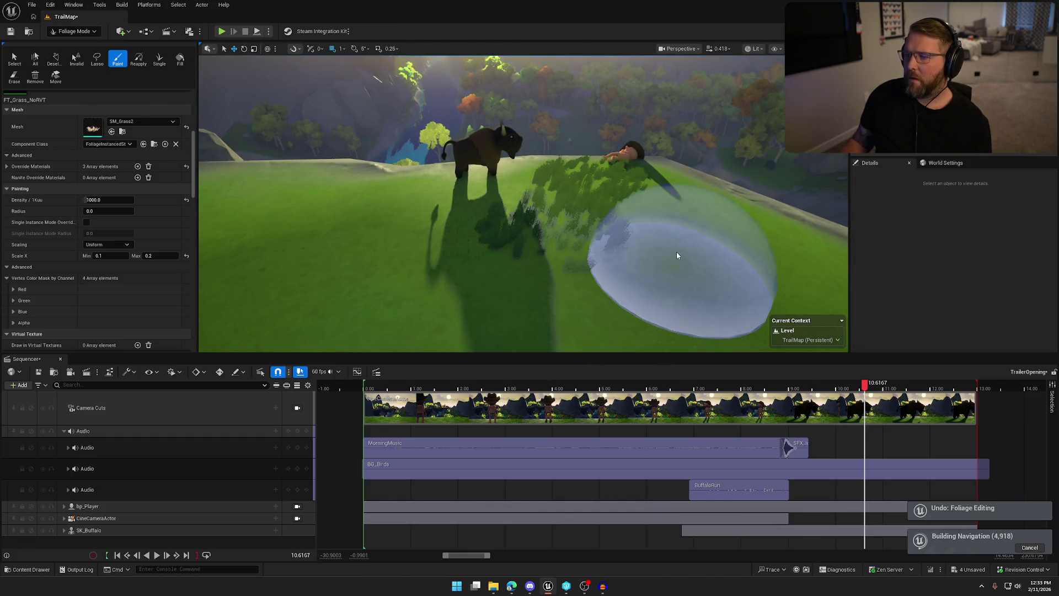
key("ctrl+z")
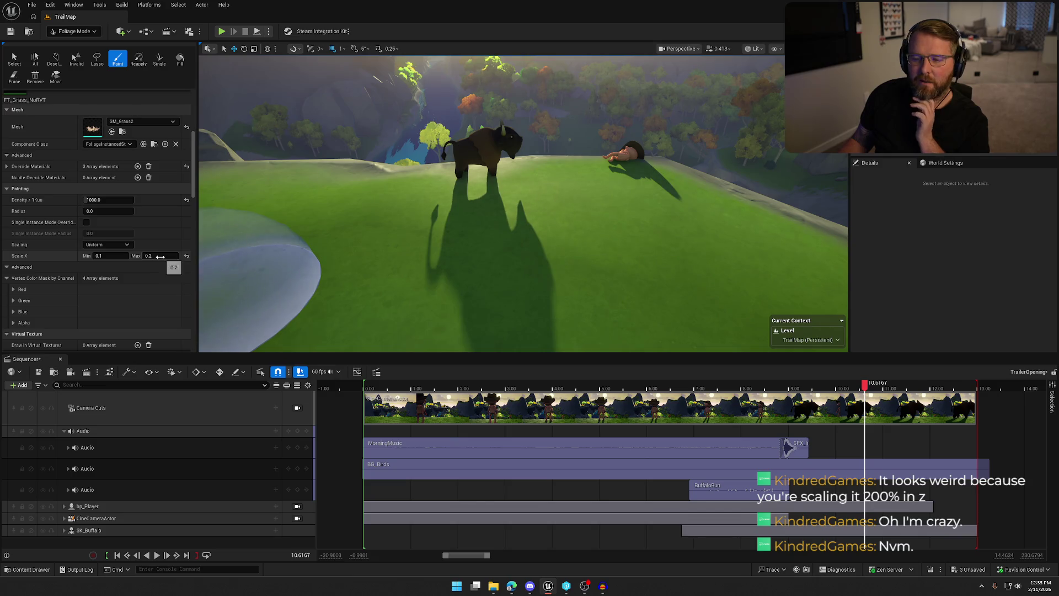
Switch grass scaling to Lock XY, then Free, and undo a test patch near the buffalo
left_click(108, 245)
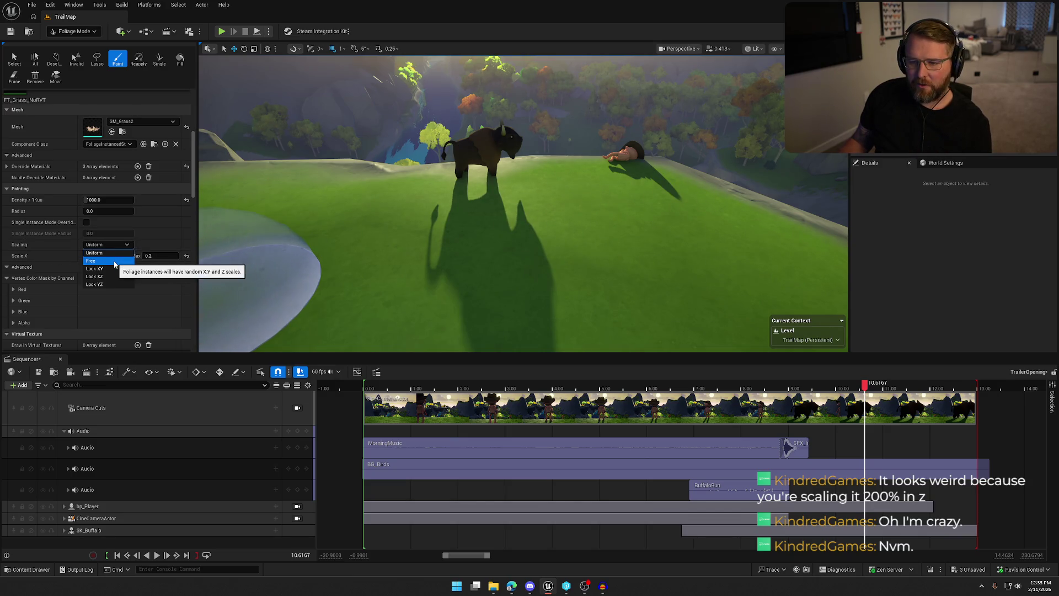
left_click(112, 269)
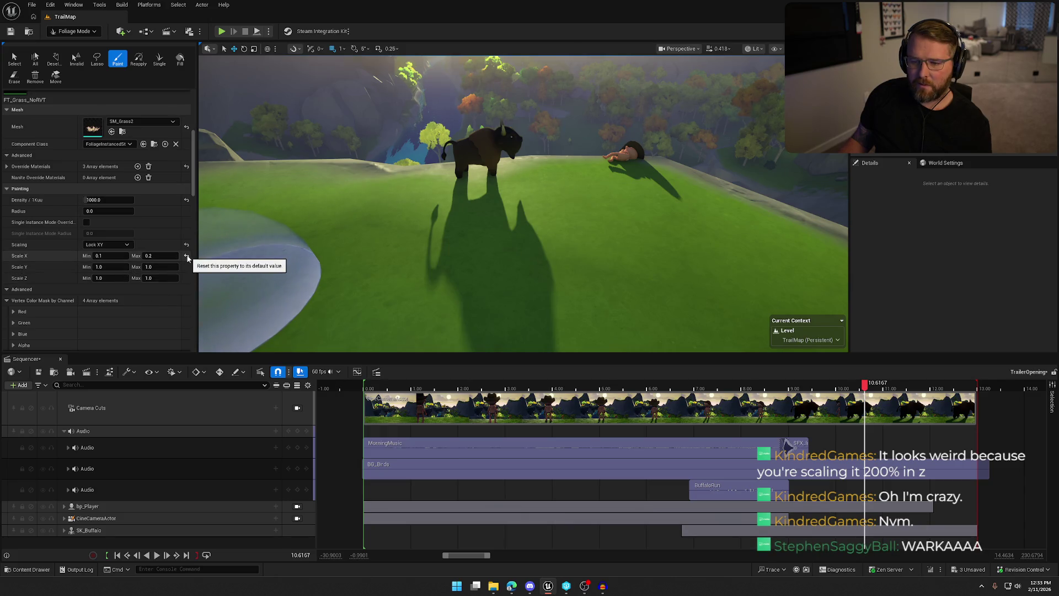
left_click(110, 245)
left_click(90, 260)
type("0.1")
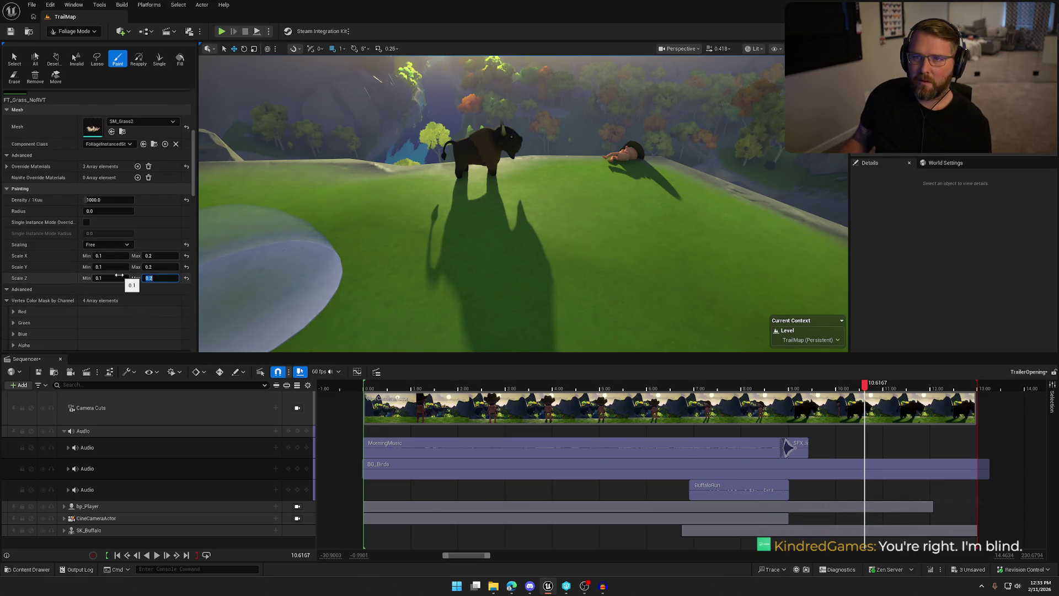
left_click(590, 208)
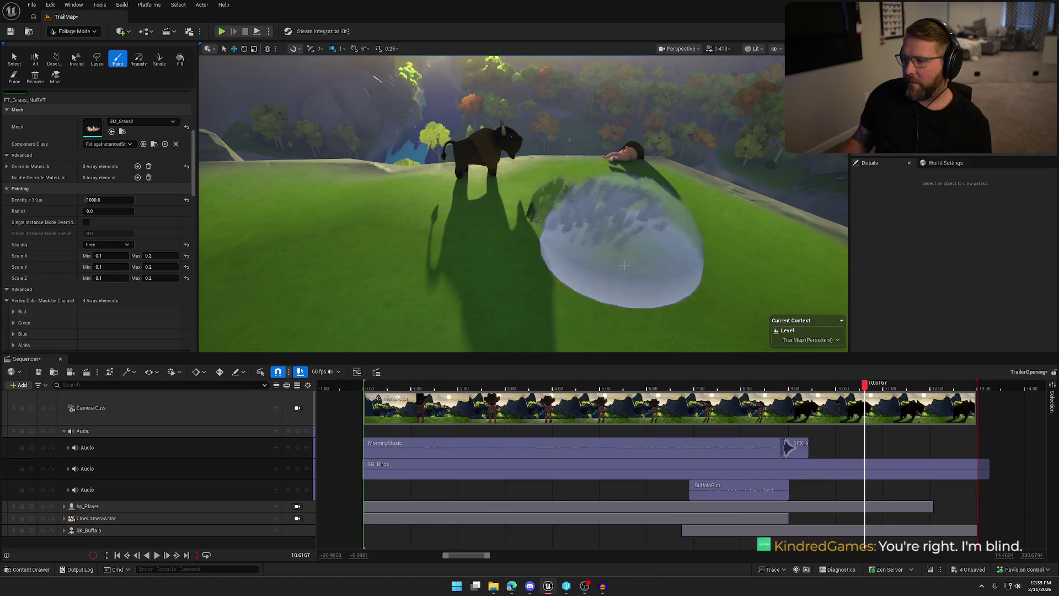
key("ctrl+z")
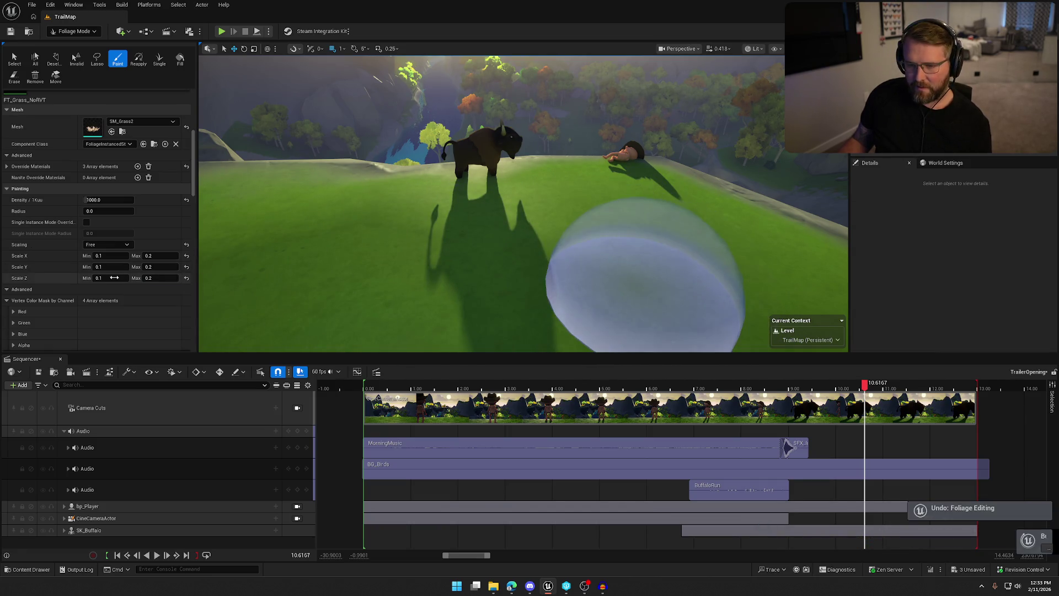
Set Scale Z to 0.001–0.1 and paint grass on the hill with the new heights
left_click(111, 278)
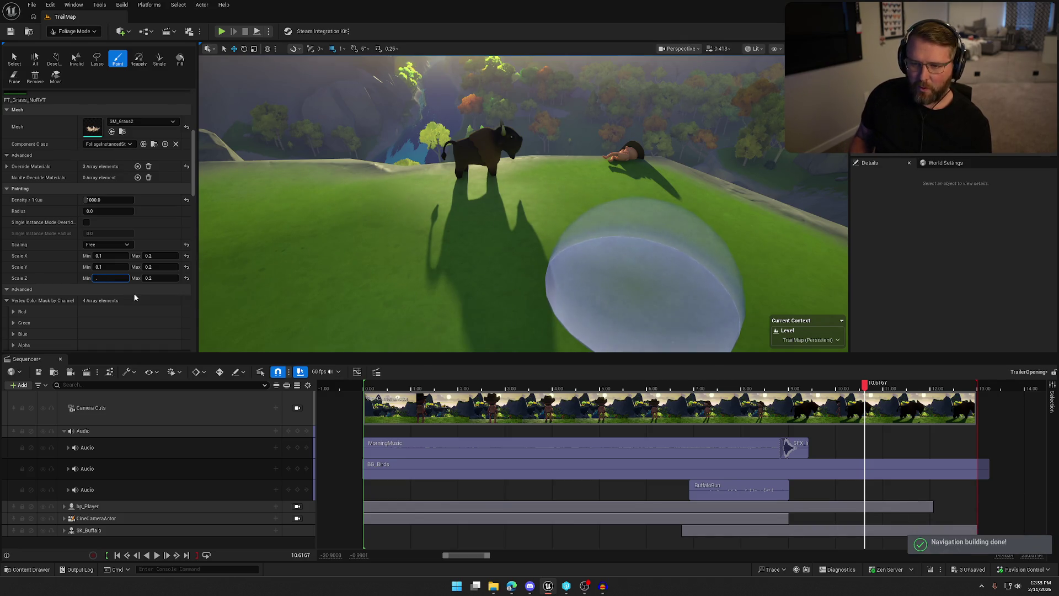
type("0.001")
key("Tab")
key("BackSpace")
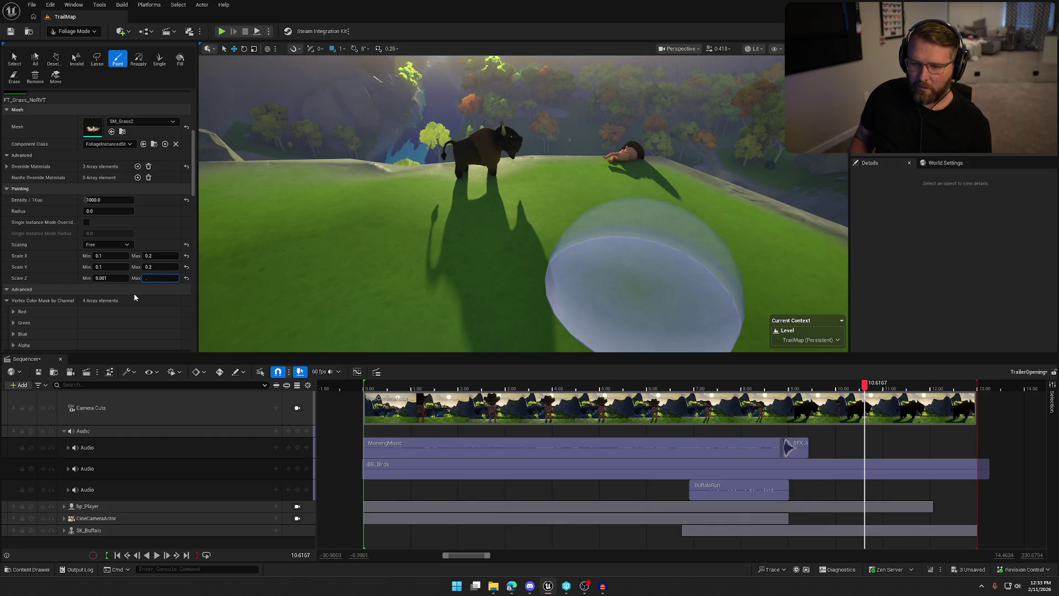
key("Return")
mouse_move(544, 166)
left_mouse_down()
mouse_move(539, 331)
mouse_move(638, 260)
mouse_move(468, 182)
left_mouse_up()
Undo the flatter grass stroke and switch from Foliage Mode back to Selection Mode
scroll(524, 204, "up", 5)
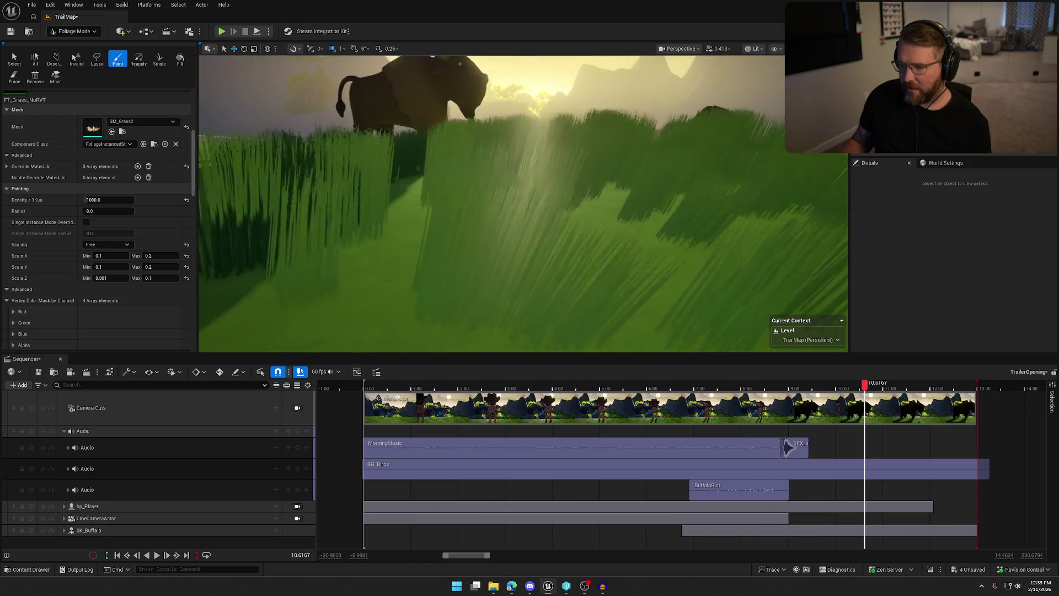
scroll(652, 218, "down", 3)
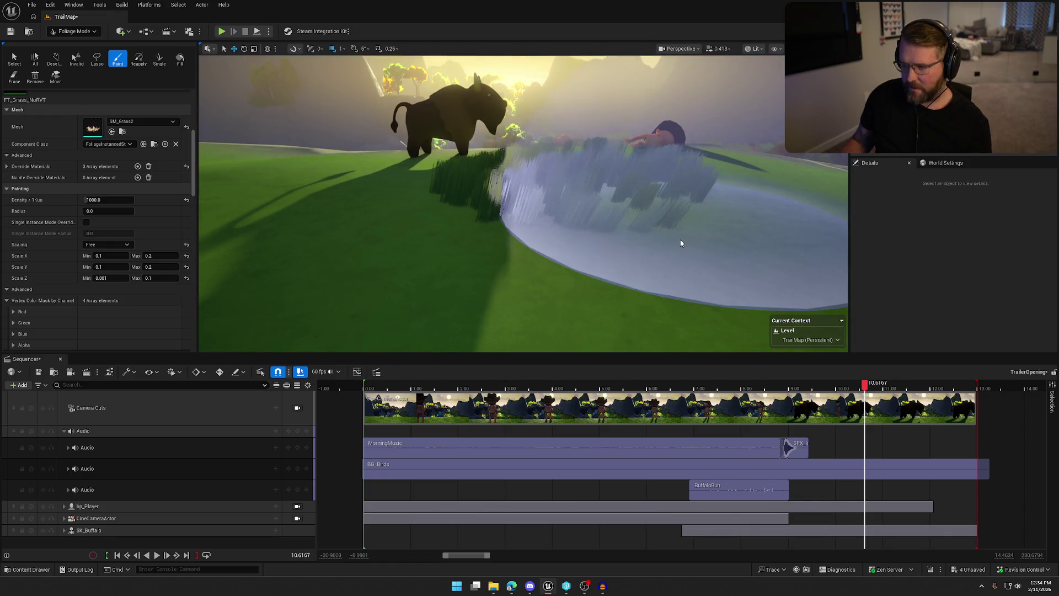
key("ctrl+z")
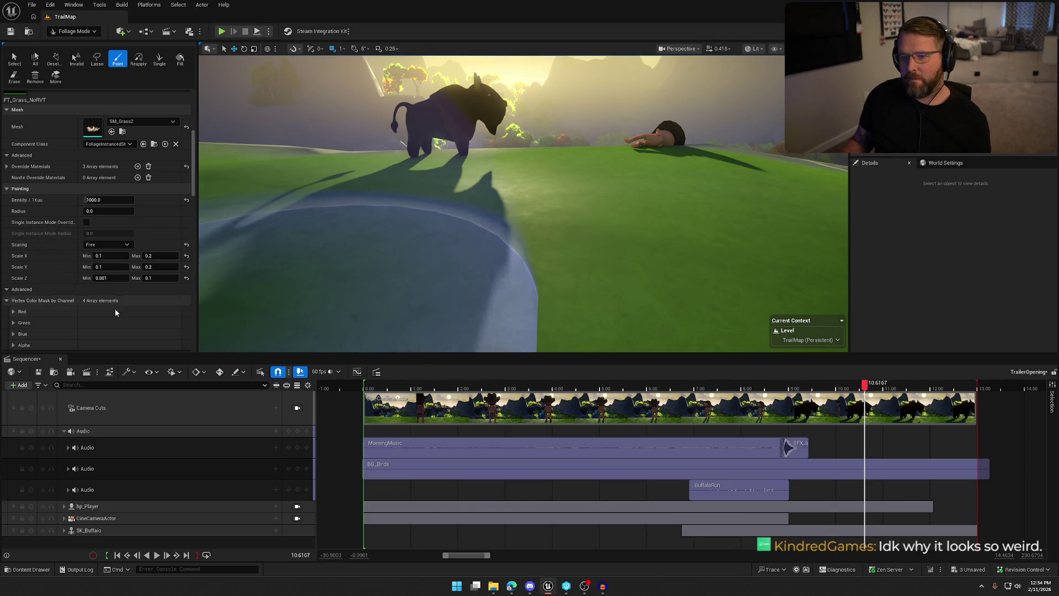
scroll(97, 249, "up", 3)
left_click(74, 31)
left_click(70, 44)
left_click_drag(445, 226, 446, 226)
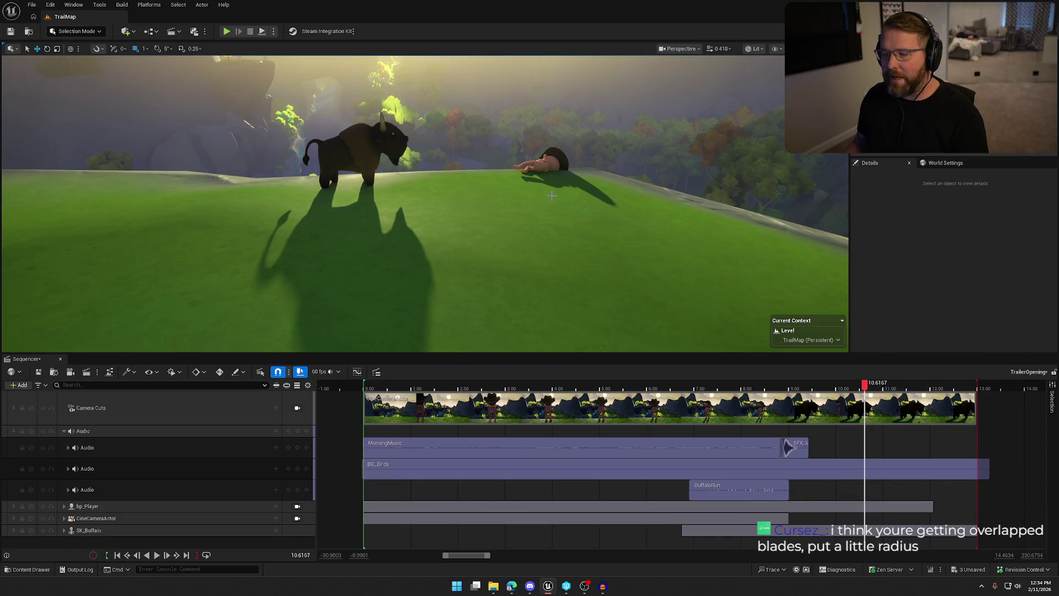
Lock the view to CineCameraActor, play the trailer's player and buffalo shots, then stop
left_click(294, 518)
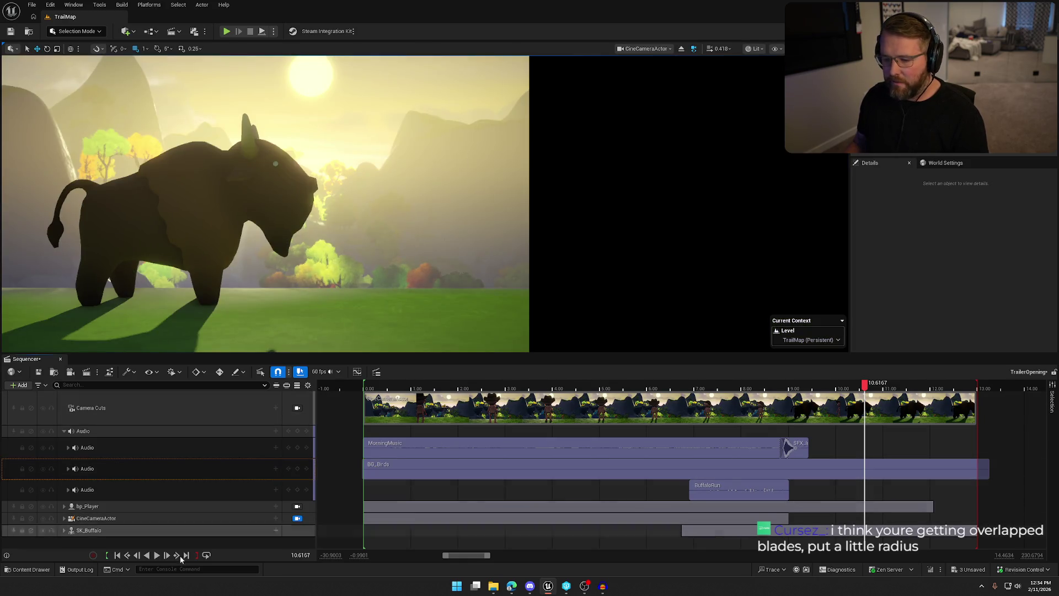
left_click(157, 554)
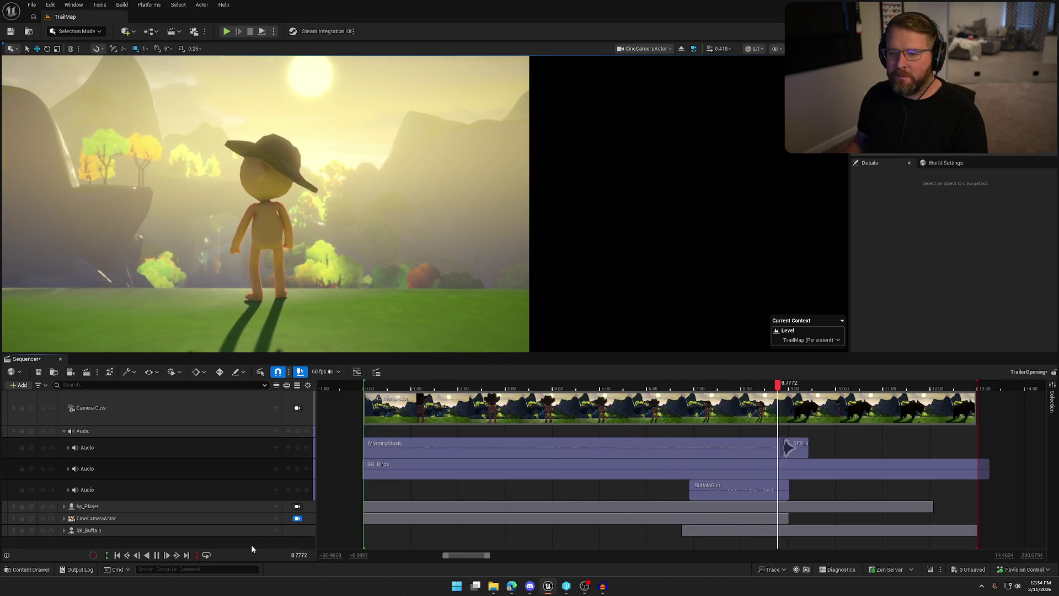
key("space")
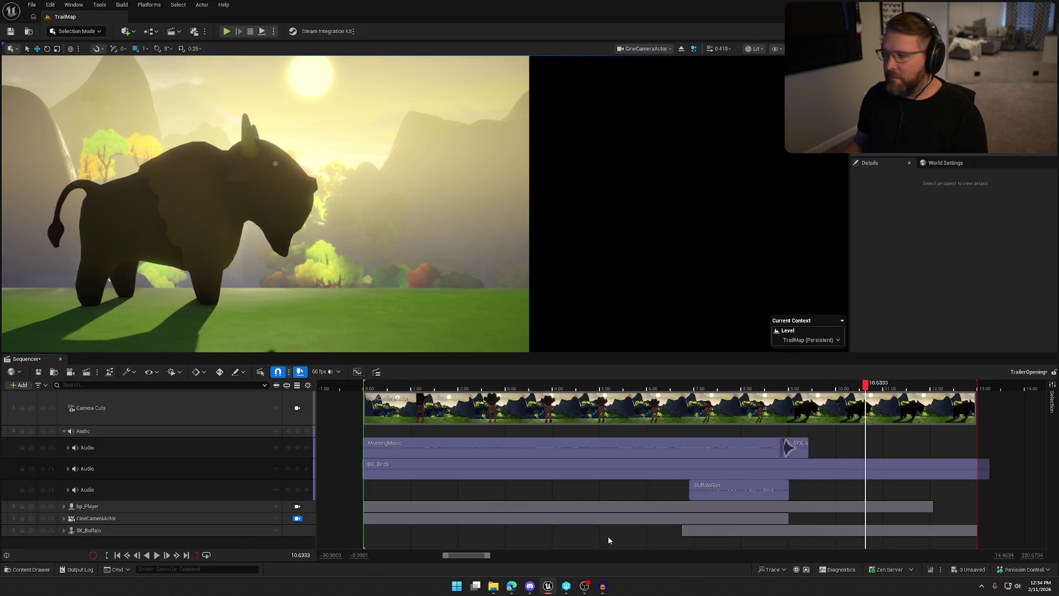
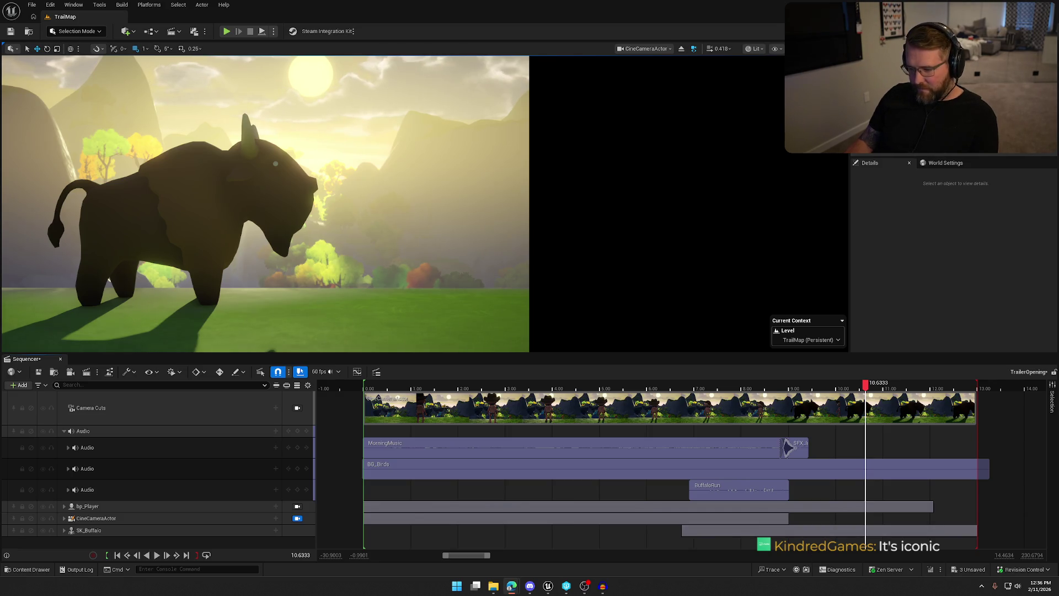
In Audacity, replace the Galloping track with the Yawn sound file
key("alt+Tab")
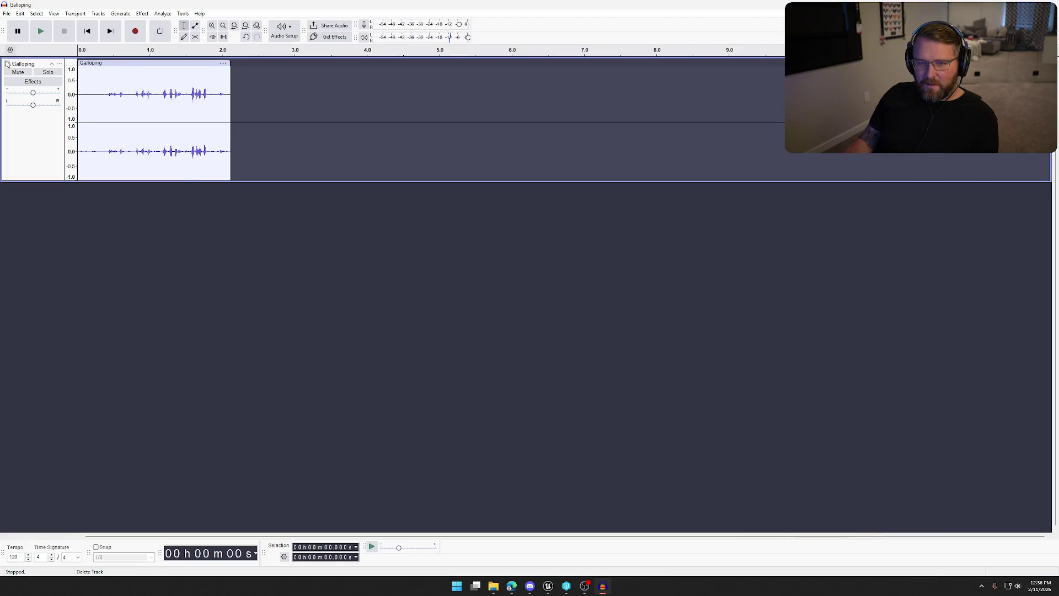
left_click(8, 64)
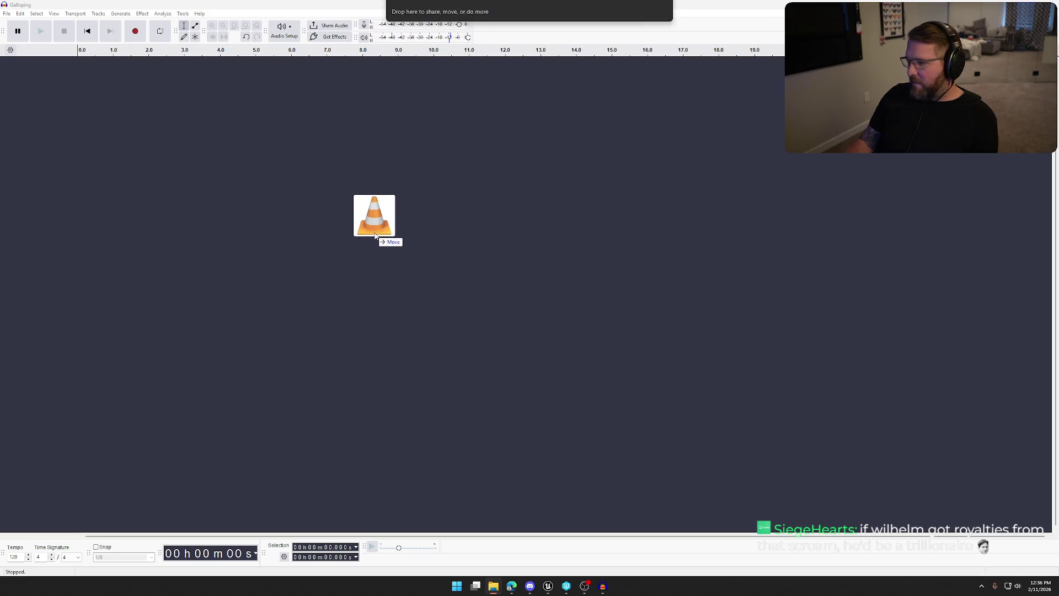
left_click_drag(372, 215, 443, 227)
Trim the Yawn clip's leading silence and play it back
left_click_drag(147, 98, 79, 100)
key("Delete")
key("space")
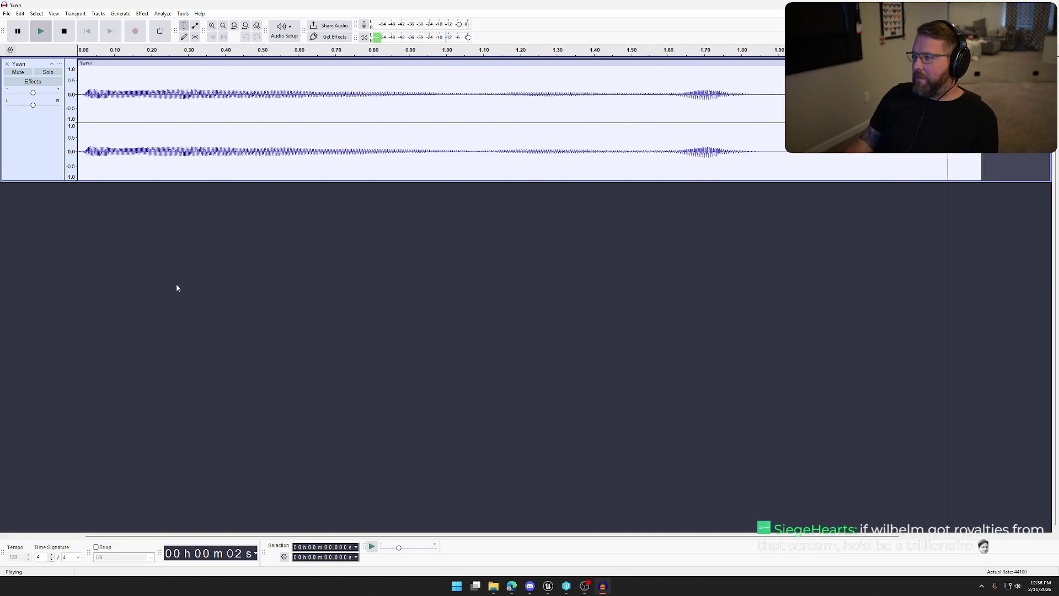
Lower the whole Yawn clip's pitch with Change Pitch set to -10 percent
key("ctrl+a")
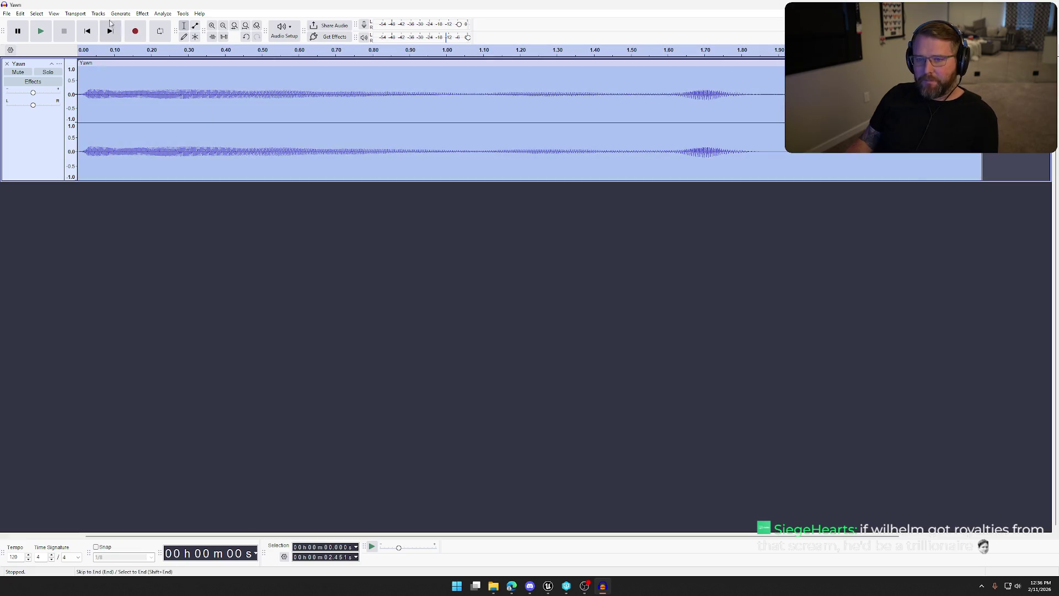
left_click(142, 13)
mouse_move(203, 89)
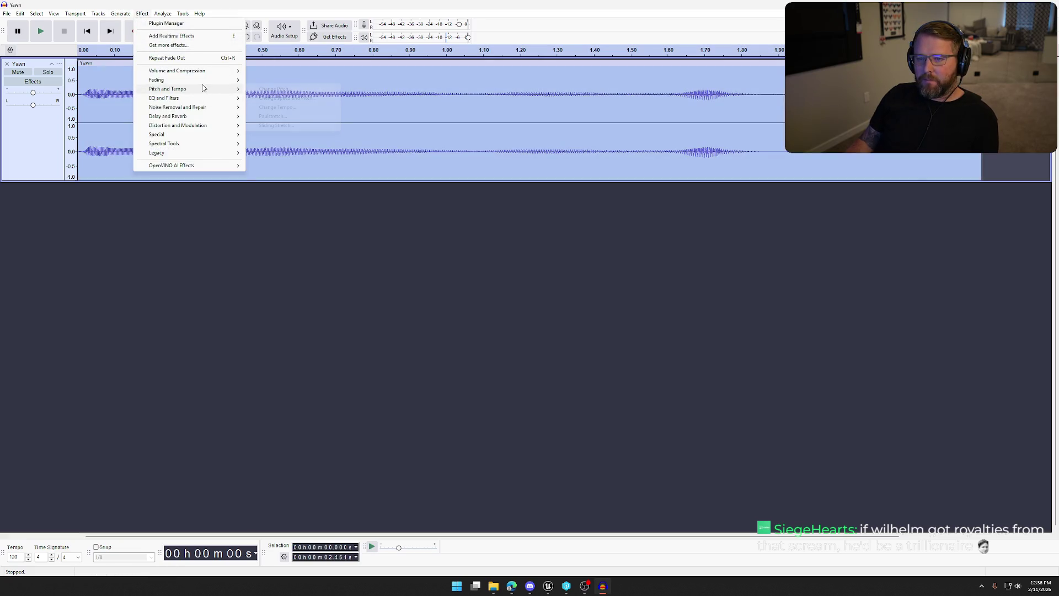
left_click(292, 89)
left_click(468, 358)
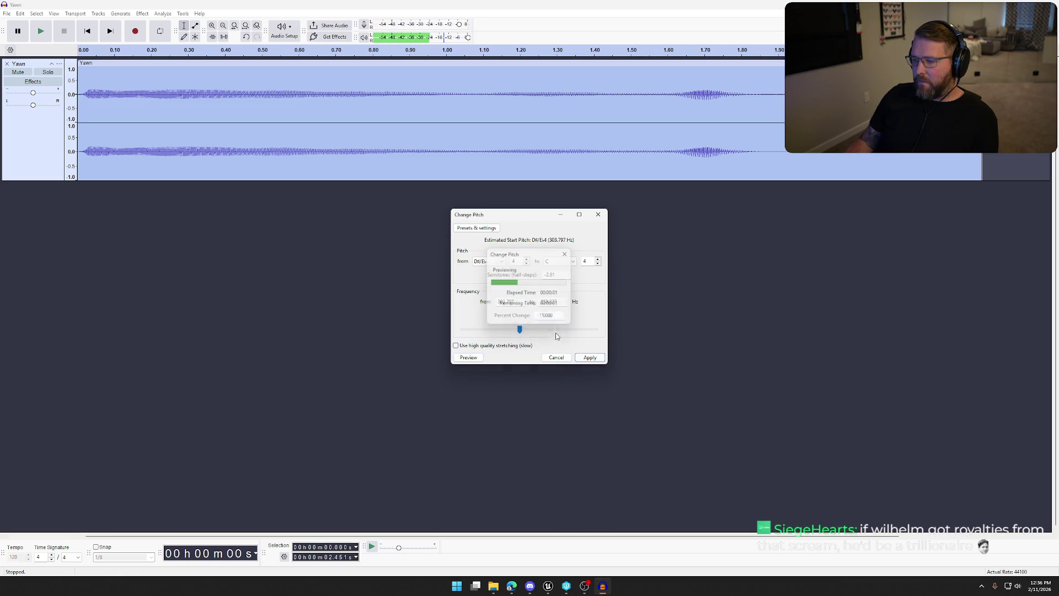
double_click(549, 314)
type("-10")
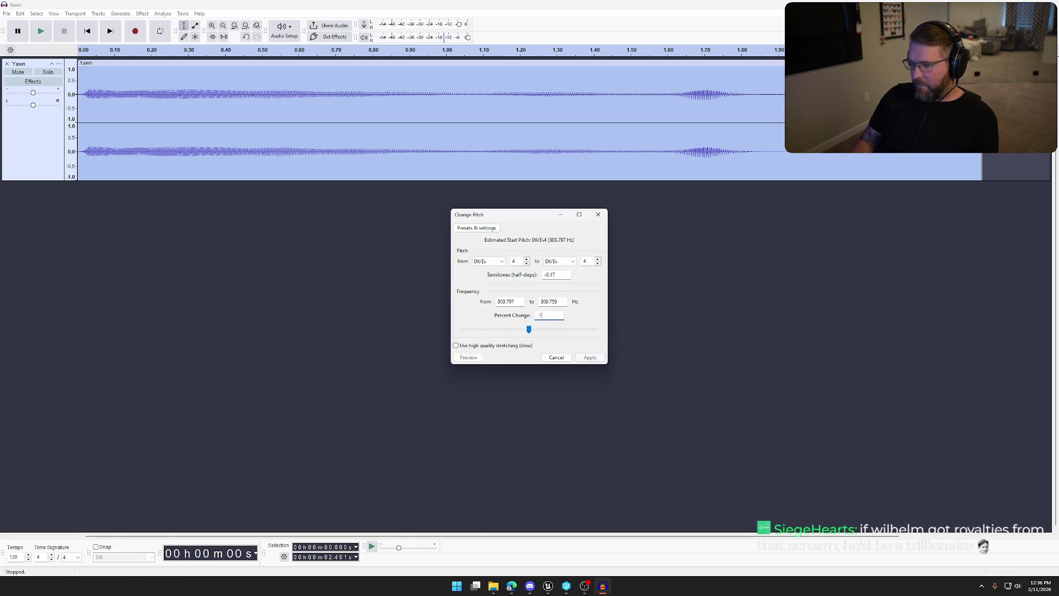
left_click(473, 358)
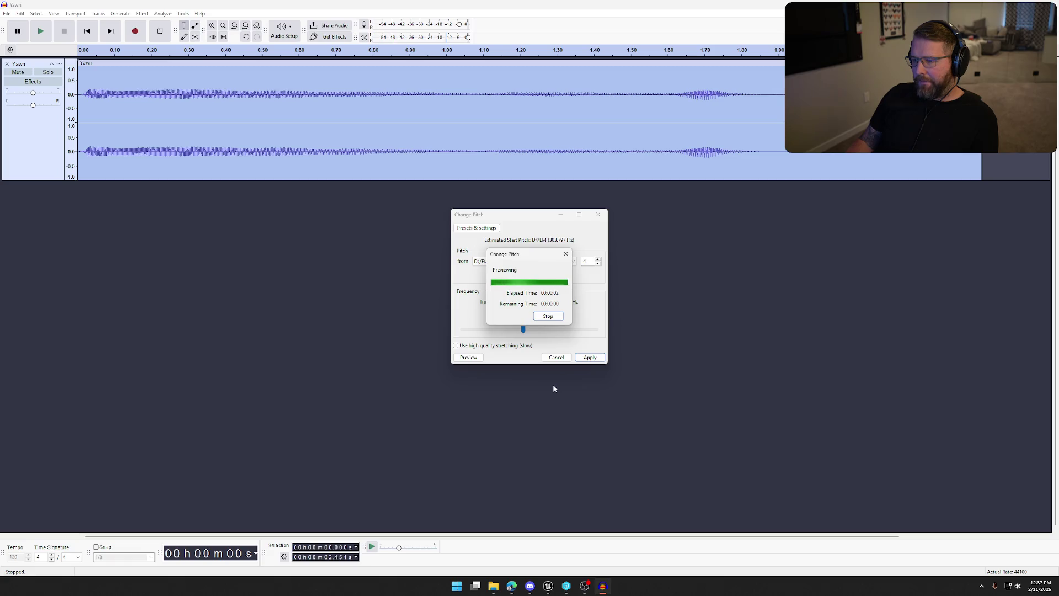
left_click(589, 359)
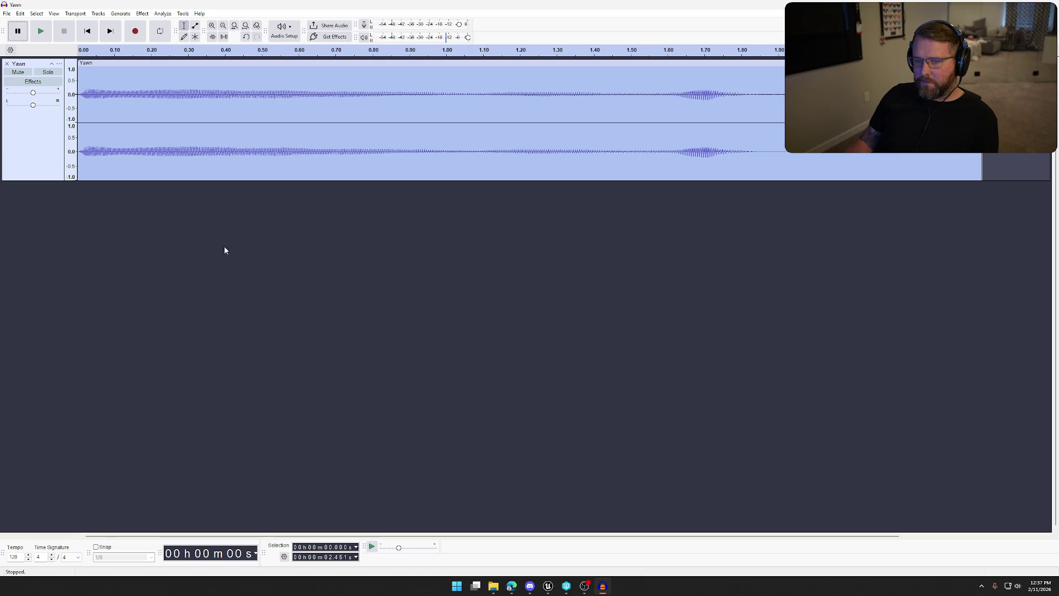
Export the clip as Yawn.wav and return to the Unreal editor
left_click(7, 13)
left_click(38, 95)
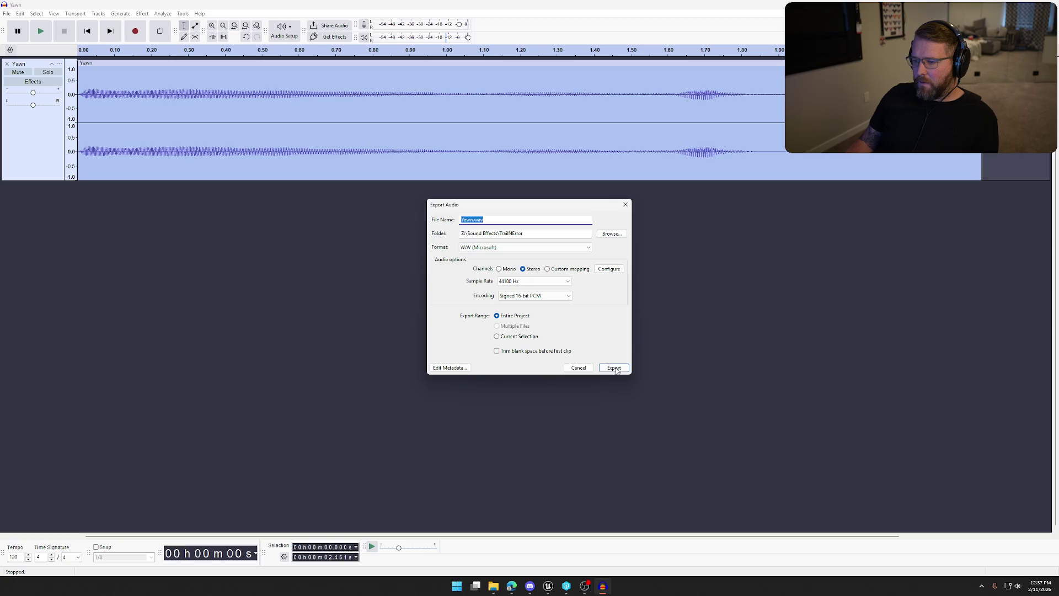
left_click(614, 368)
left_click(697, 311)
left_click(1000, 2)
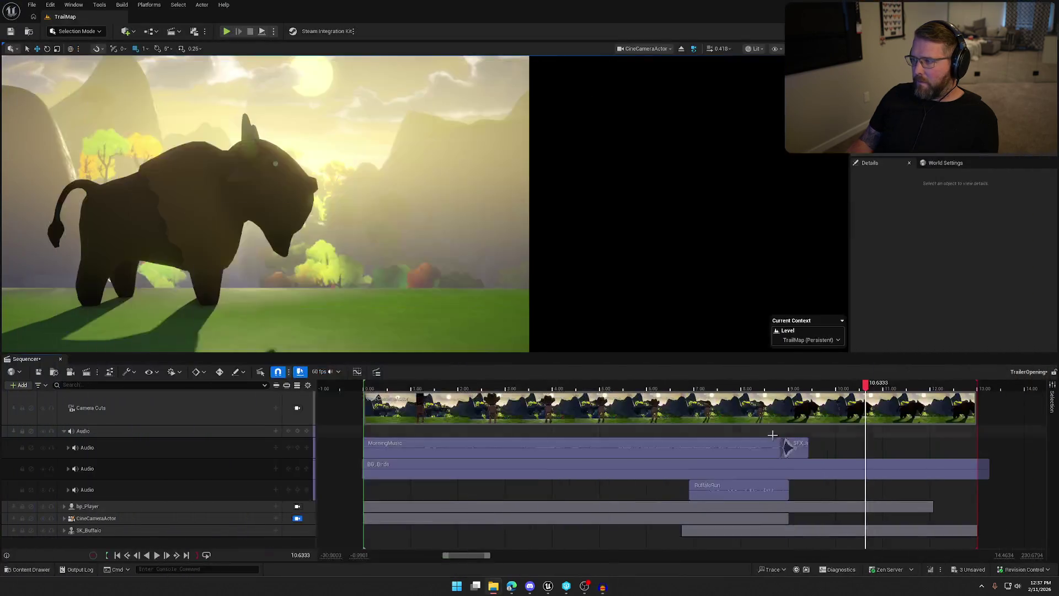
Dock the Content Browser and save all modified assets, checking them out
left_click(31, 569)
left_click(1012, 379)
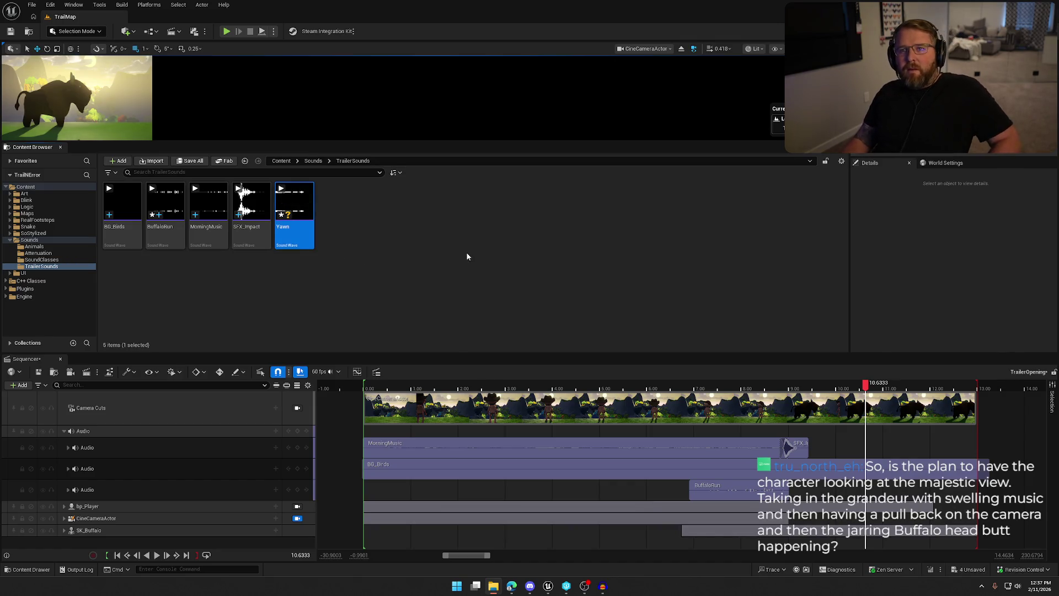
left_click(399, 259)
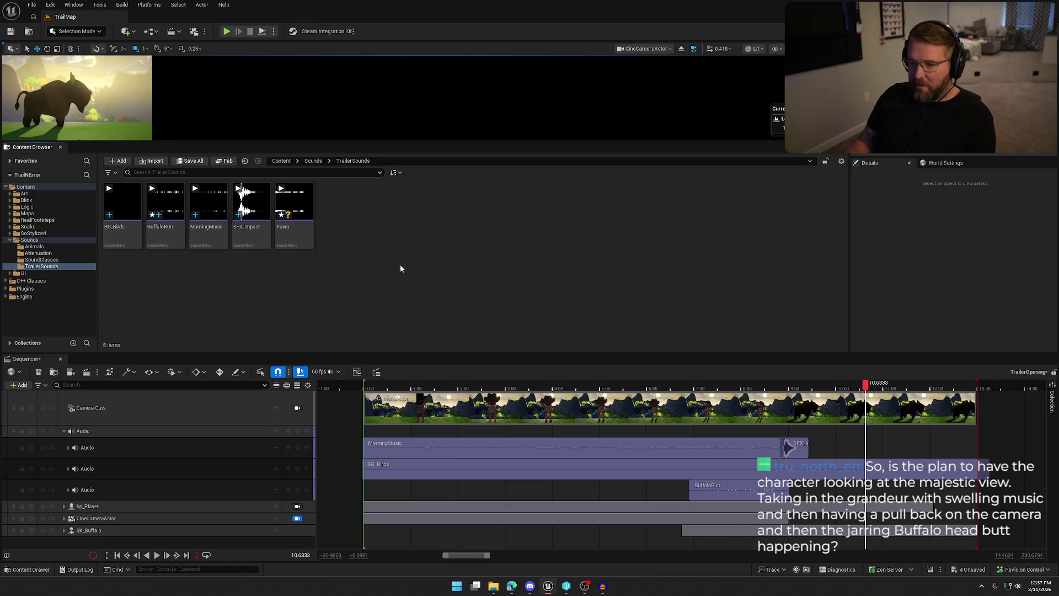
key("ctrl+shift+s")
left_click(549, 387)
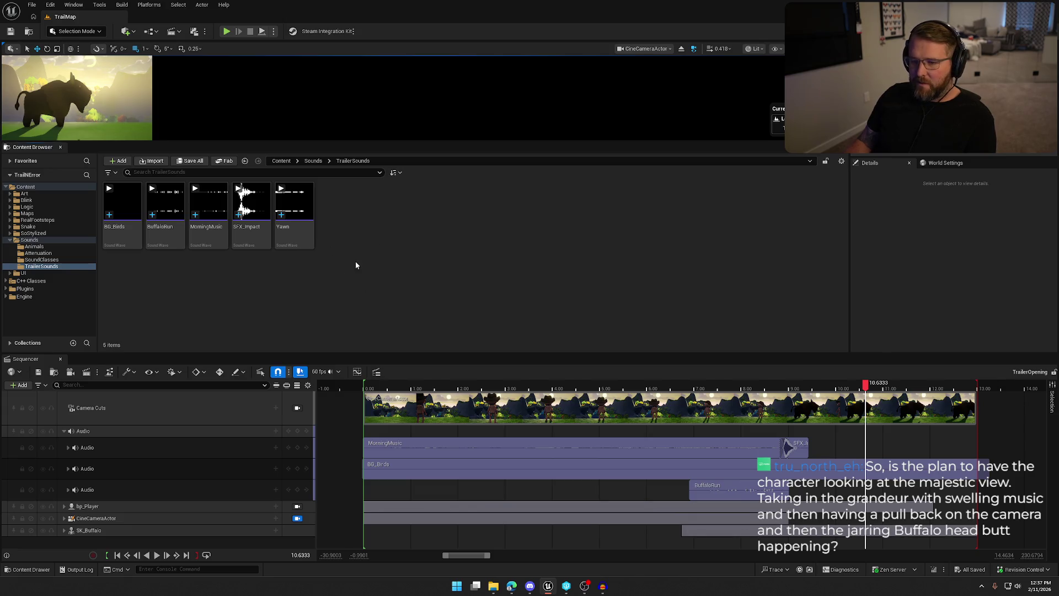
Place the Yawn sound on the third audio track ahead of BuffaloRun
left_click_drag(313, 246, 508, 493)
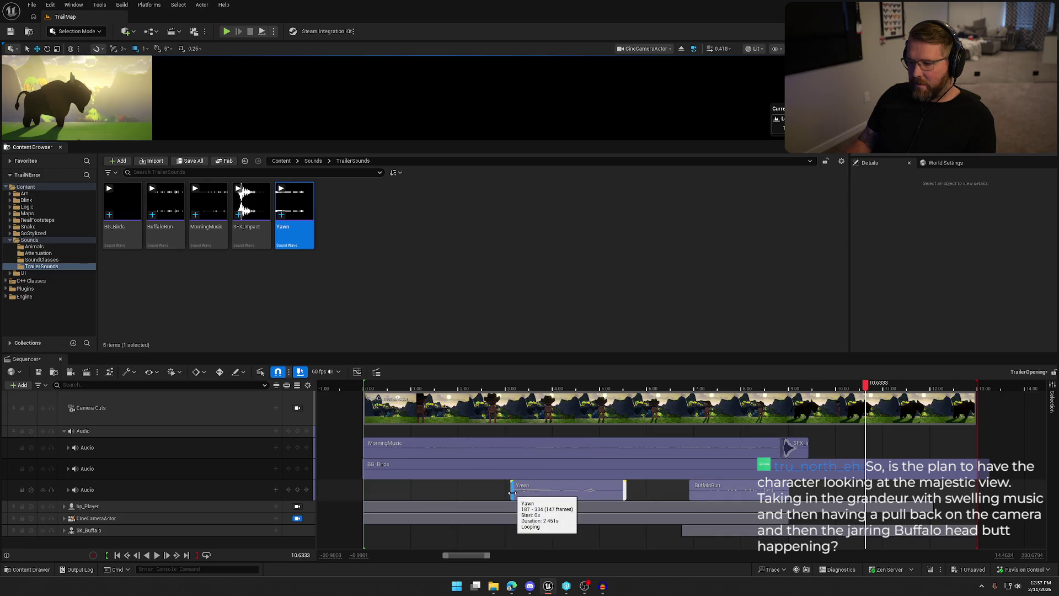
left_click(60, 148)
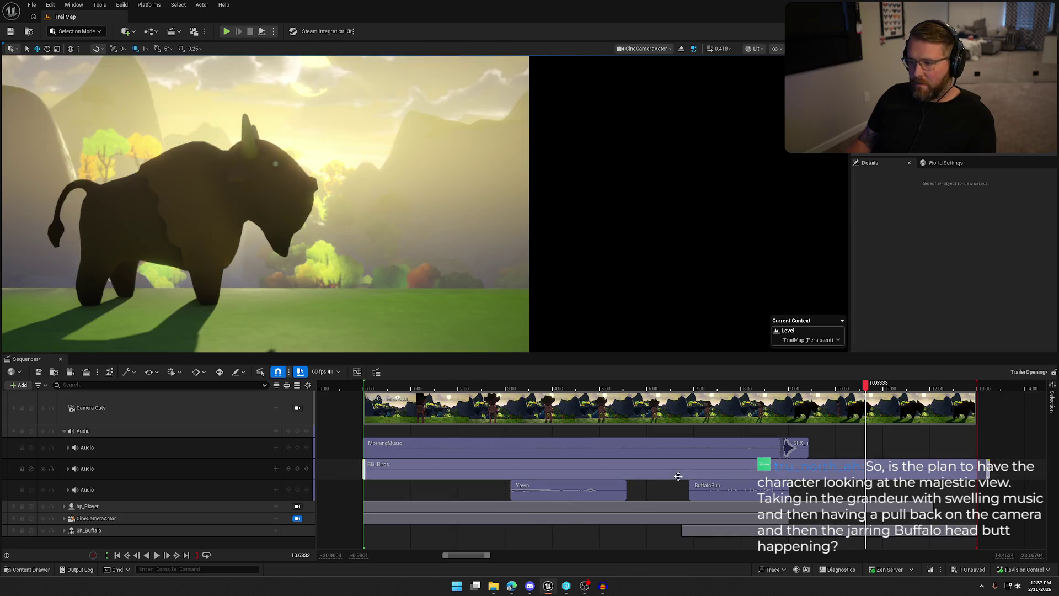
mouse_move(874, 386)
left_mouse_down()
mouse_move(462, 389)
mouse_move(537, 384)
left_mouse_up()
Nudge the Yawn clip later, check its timing, and expand the third audio track's Pitch and Volume rows
left_click_drag(563, 491, 586, 491)
mouse_move(537, 385)
left_mouse_down()
mouse_move(725, 386)
mouse_move(330, 394)
mouse_move(341, 389)
left_mouse_up()
left_click(156, 554)
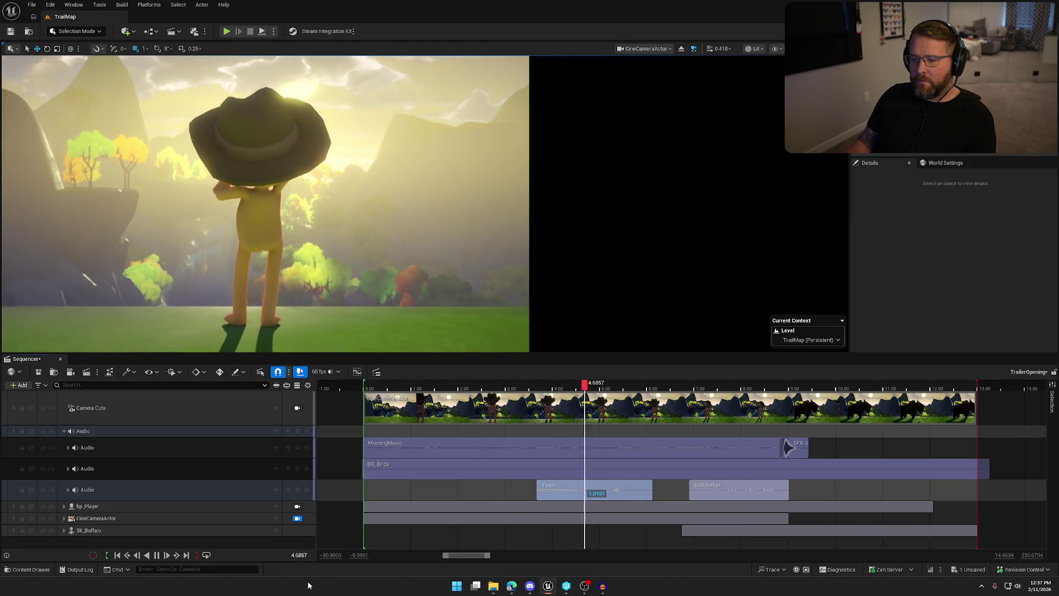
left_click(156, 554)
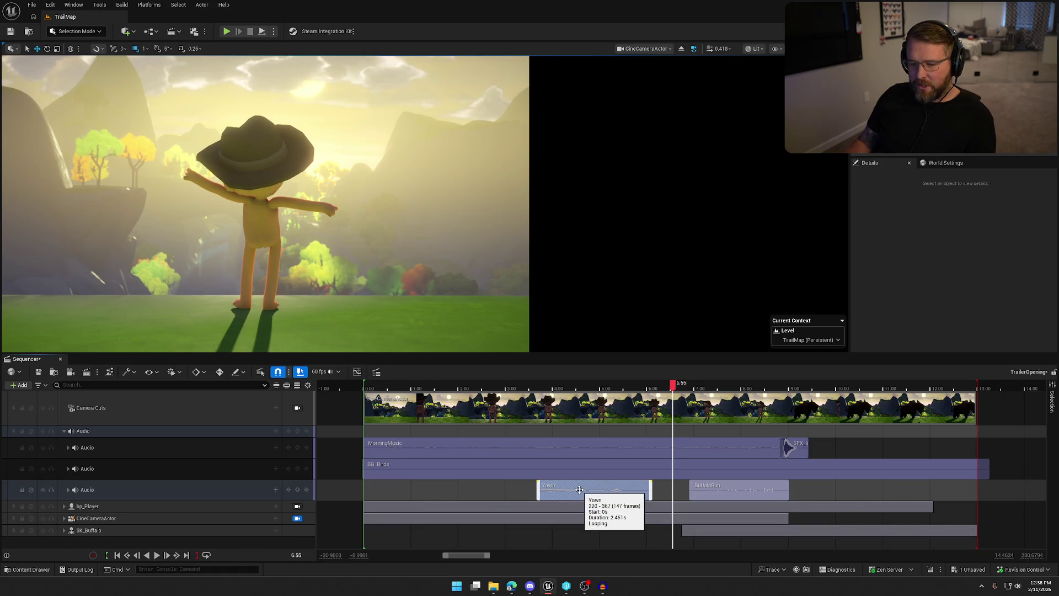
left_click_drag(674, 384, 535, 407)
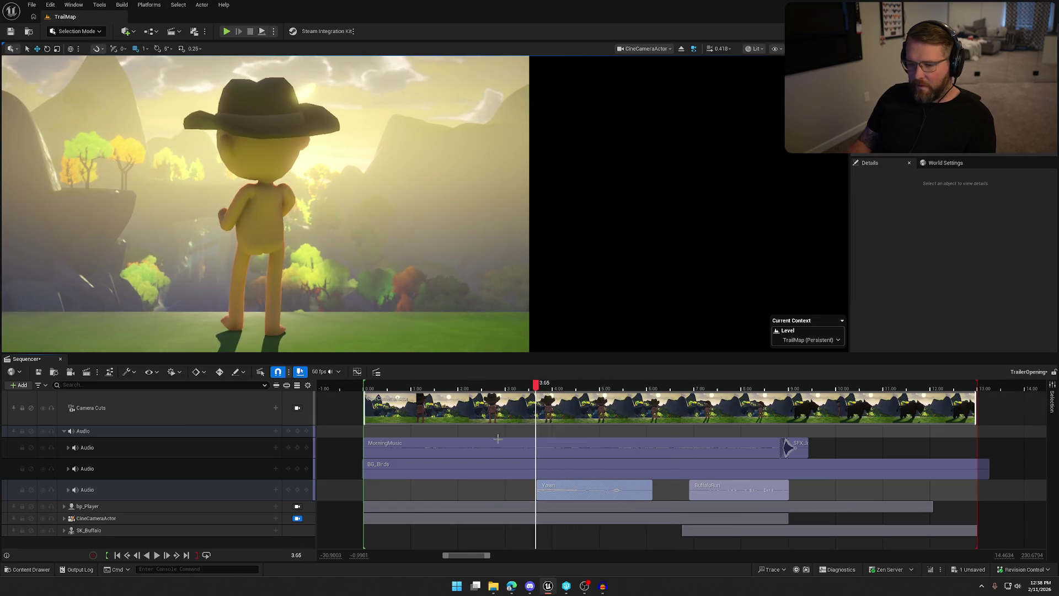
left_click(68, 489)
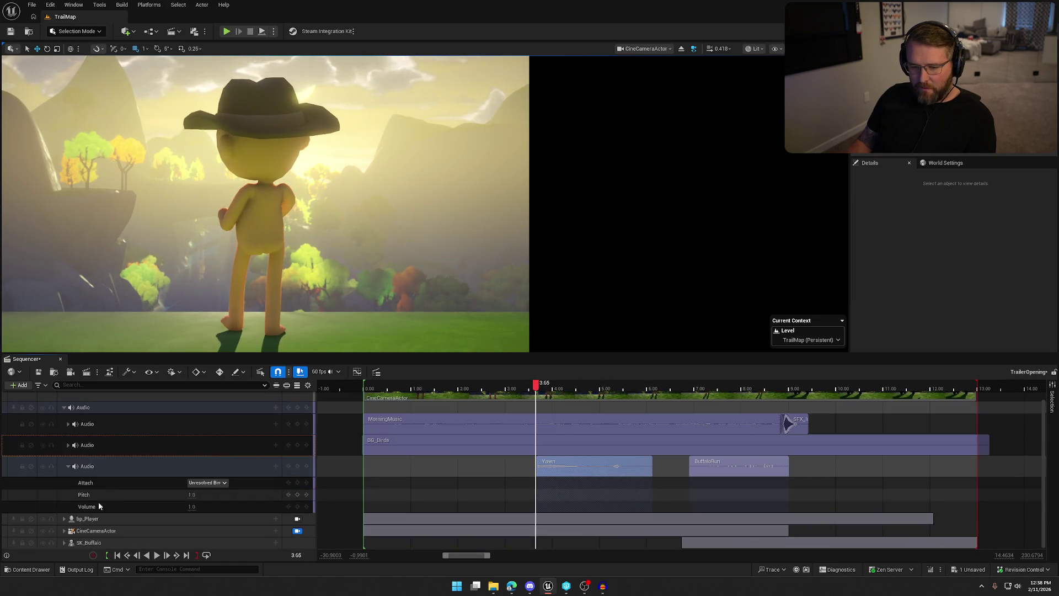
Add a volume key of 0.25 at the Yawn clip's start and preview it
left_click(297, 506)
left_click(185, 507)
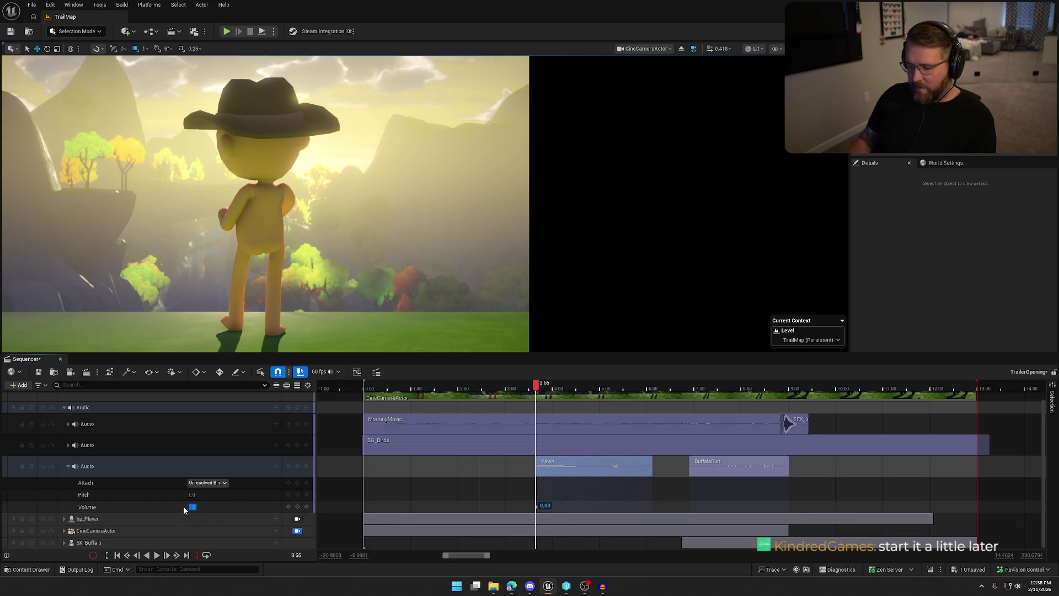
type("0.25")
key("Return")
left_click_drag(536, 389, 652, 388)
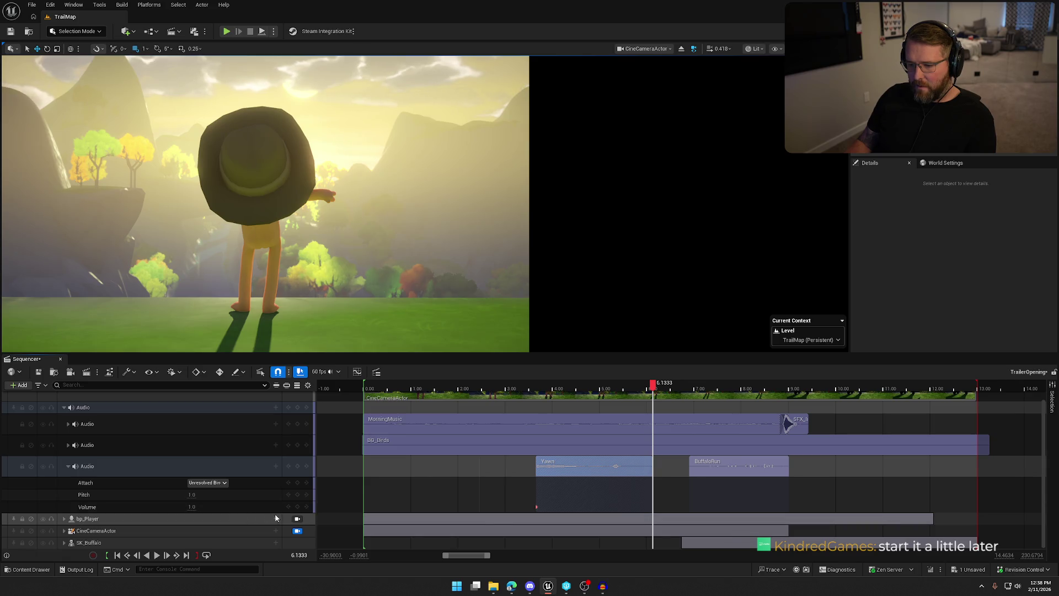
mouse_move(652, 388)
left_mouse_down()
mouse_move(603, 389)
mouse_move(698, 393)
mouse_move(364, 392)
left_mouse_up()
left_click(156, 555)
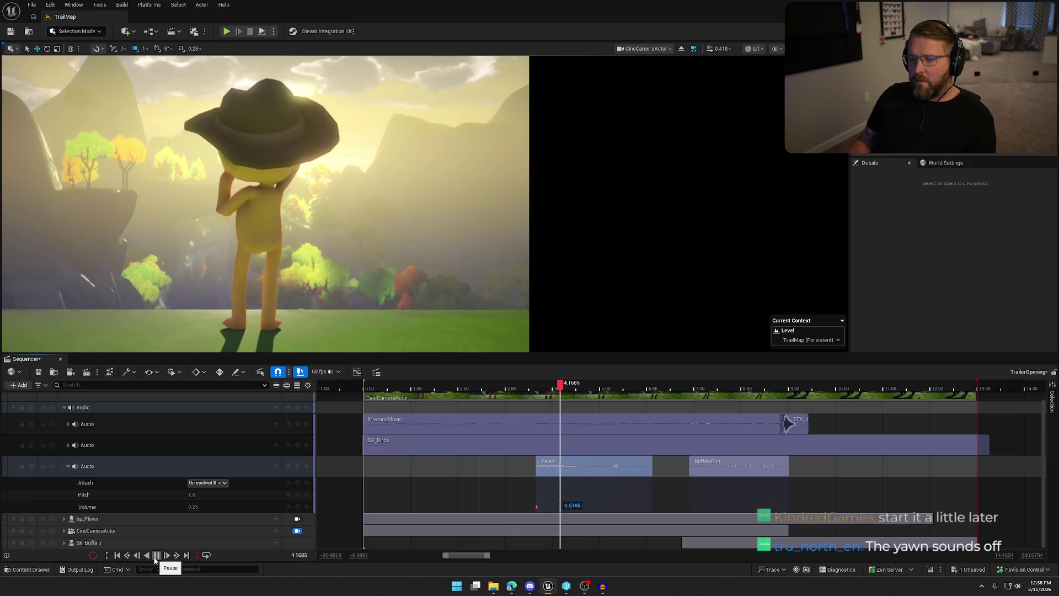
left_click(156, 555)
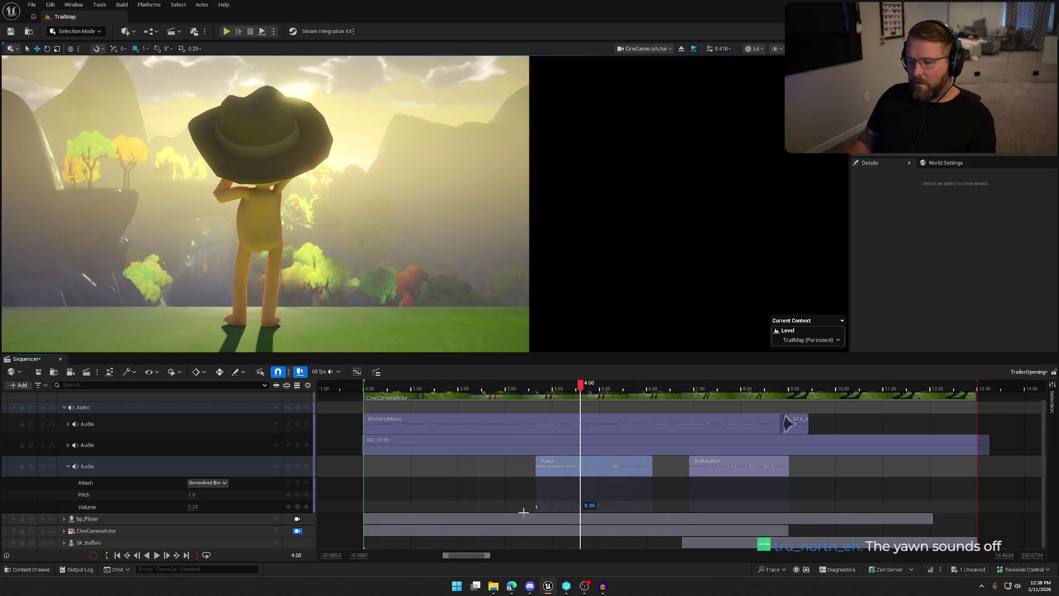
Lower the Yawn clip's start volume key to 0.1
left_click(574, 388)
left_click(536, 389)
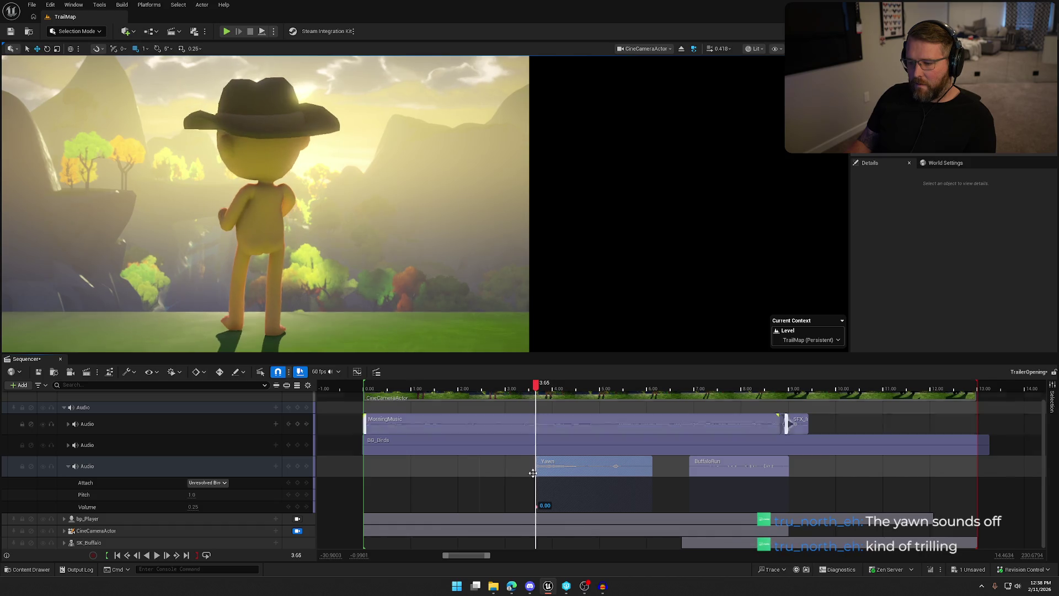
left_click(193, 506)
type("0.1")
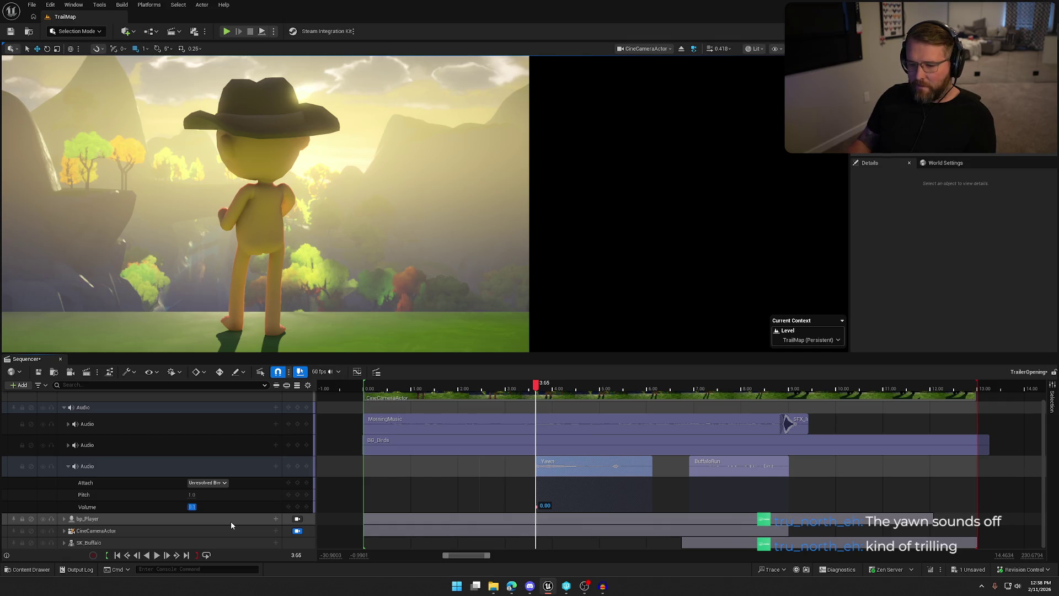
key("Return")
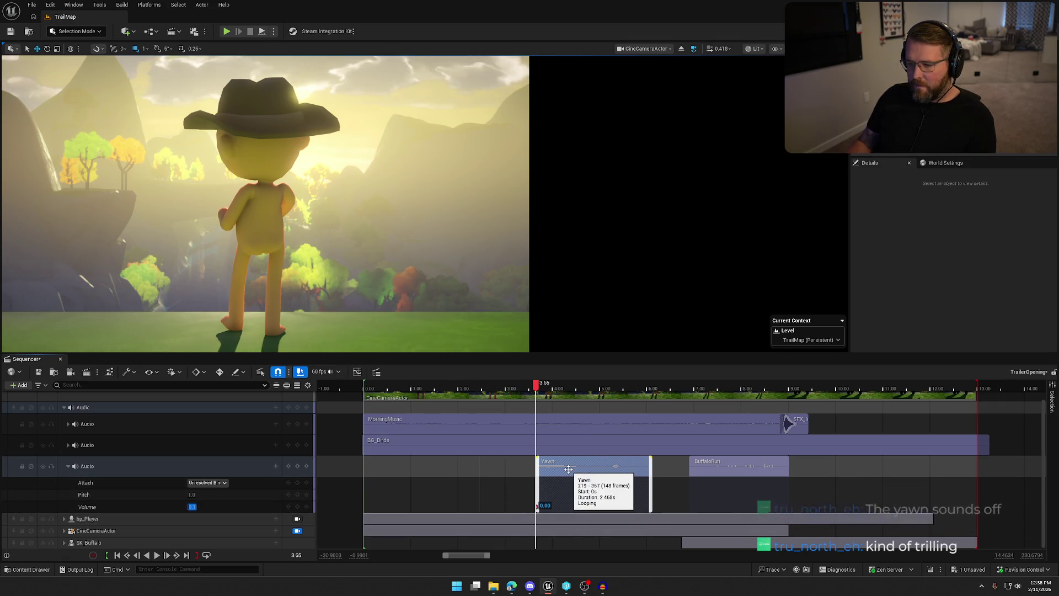
Slide the Yawn clip slightly later, still before BuffaloRun, and replay the shot
left_click(562, 491)
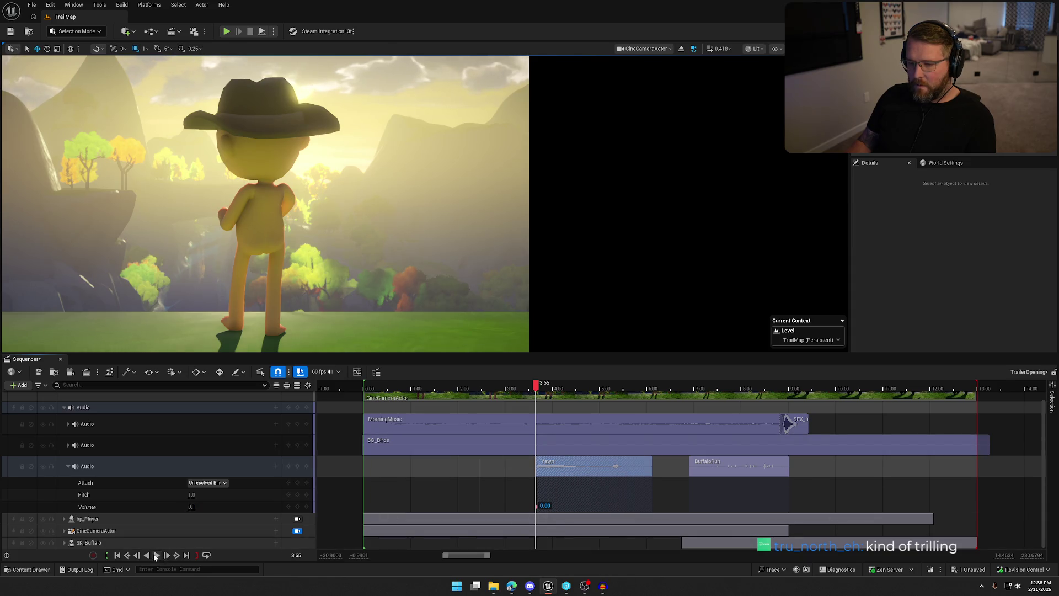
left_click(156, 555)
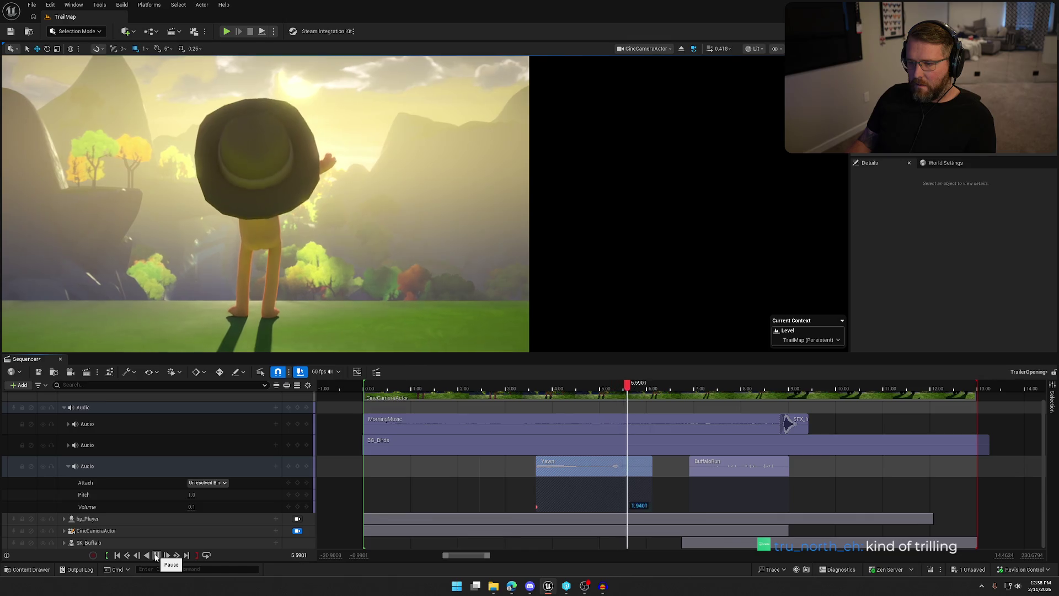
left_click(156, 555)
left_click(489, 386)
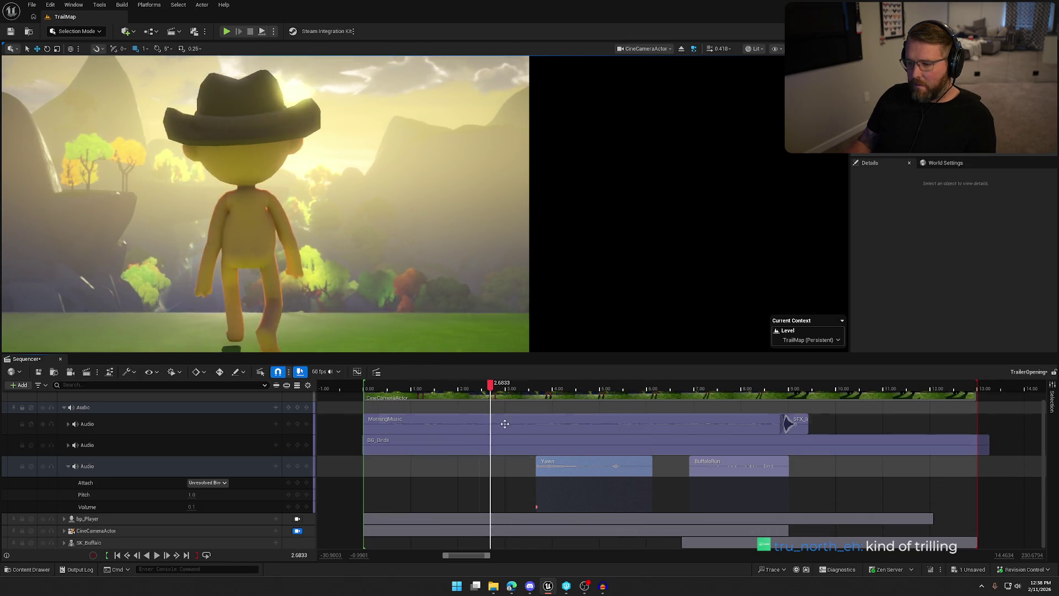
left_click_drag(596, 468, 612, 466)
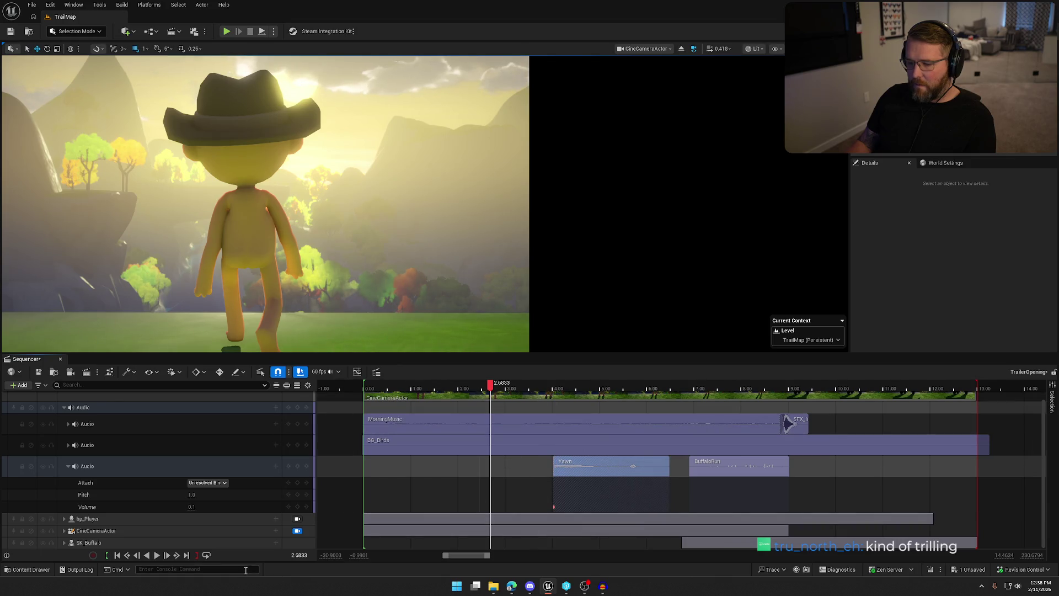
left_click(156, 557)
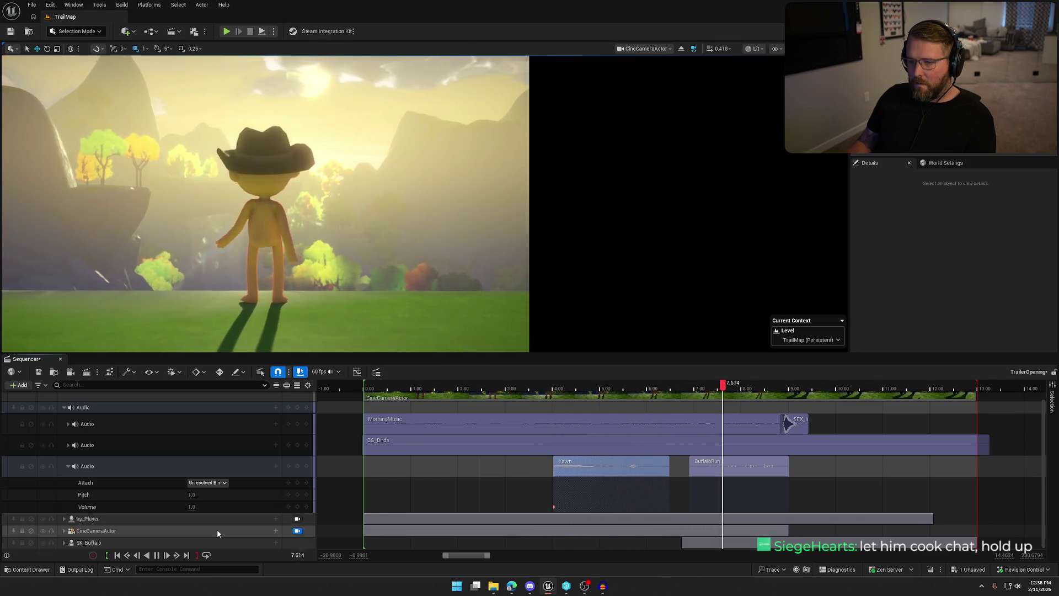
left_click(157, 556)
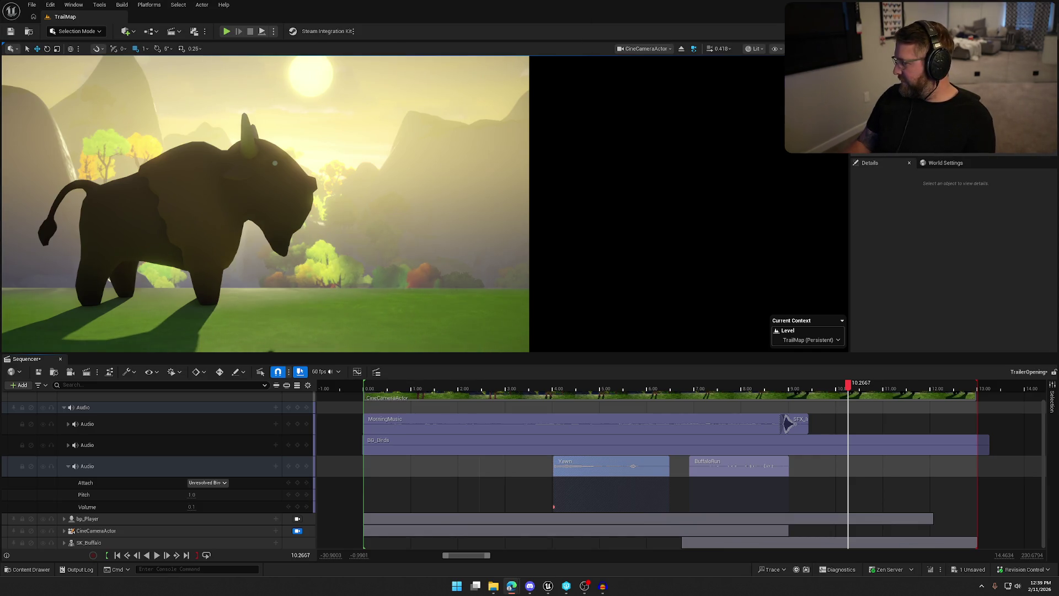
Bring Audacity with the Yawn recording back to the front
left_click(601, 588)
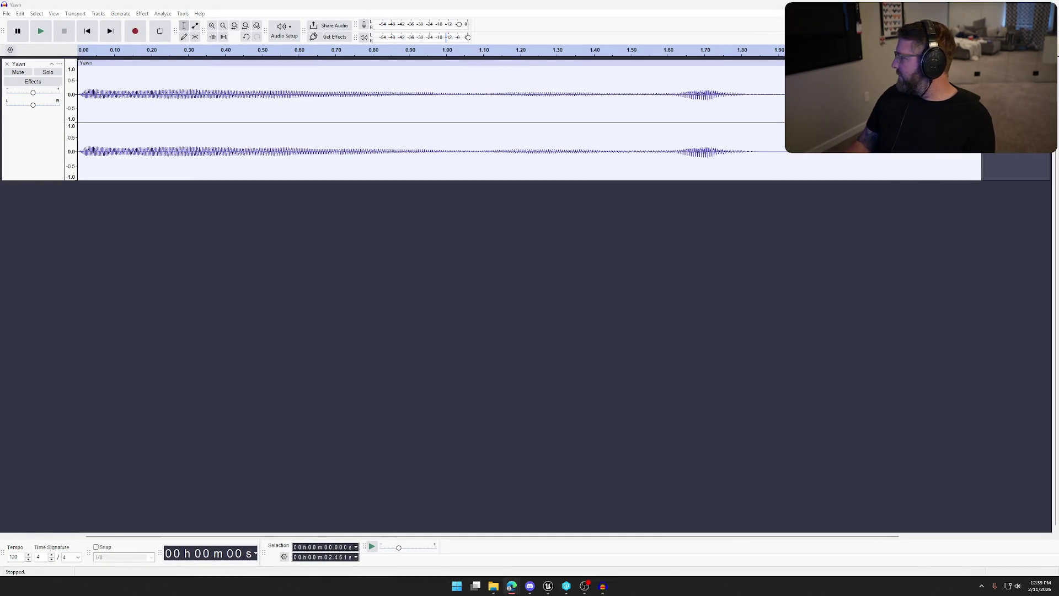
Import huh.wav into Audacity, remove the Yawn track, and listen to it
left_click_drag(400, 325, 431, 324)
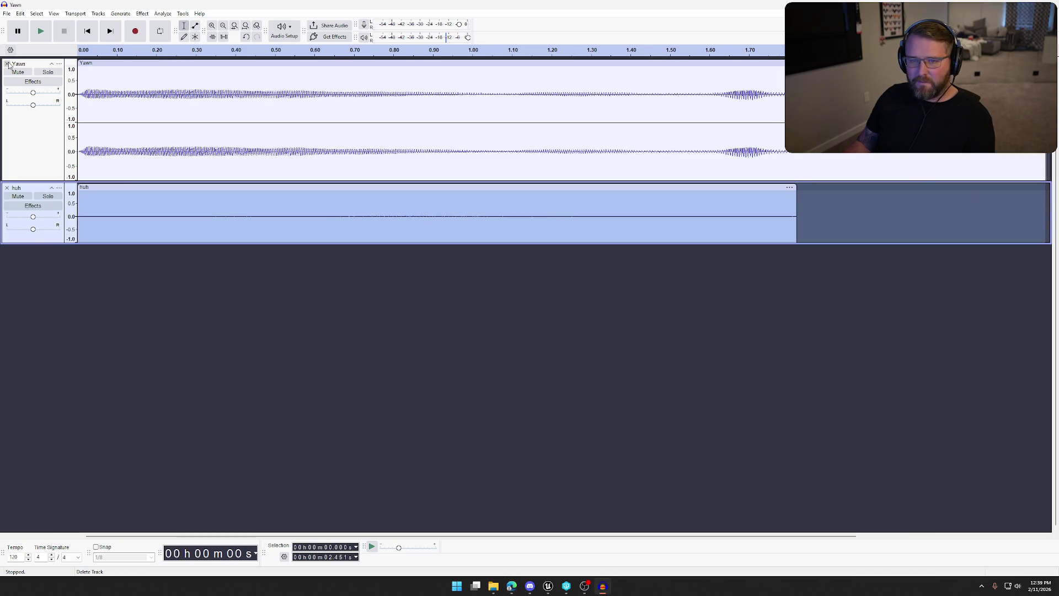
left_click(7, 64)
key("space")
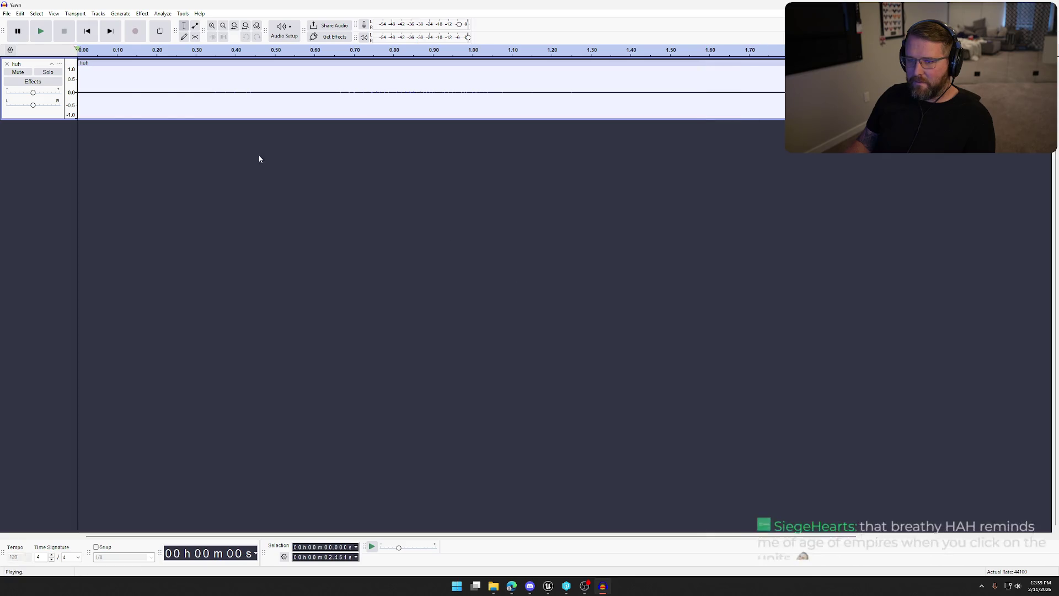
key("space")
Cut roughly the first 0.65 seconds of the huh sound and play it
left_click_drag(333, 93, 78, 94)
key("Delete")
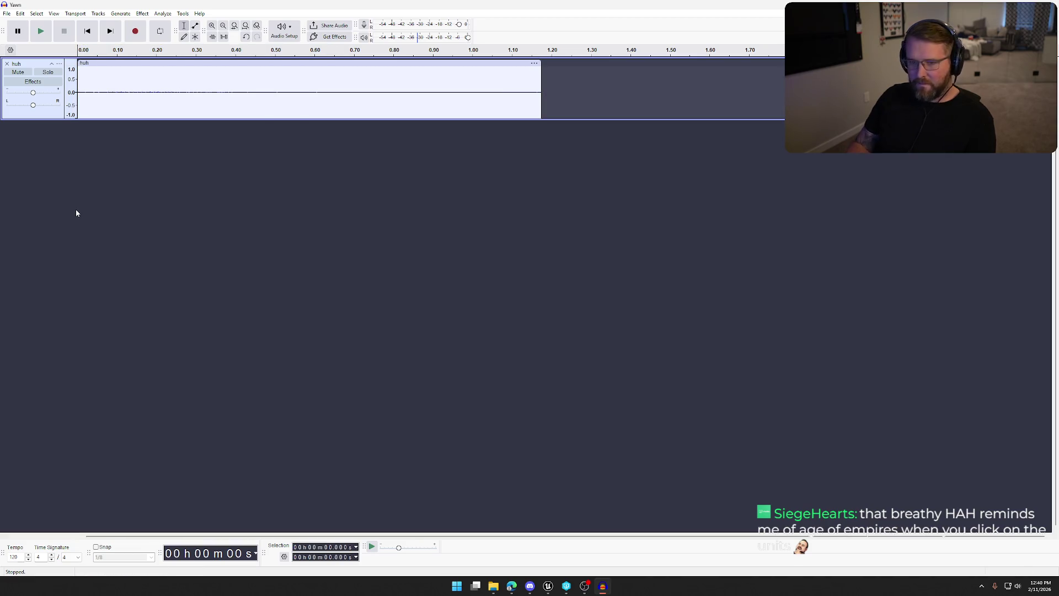
key("space")
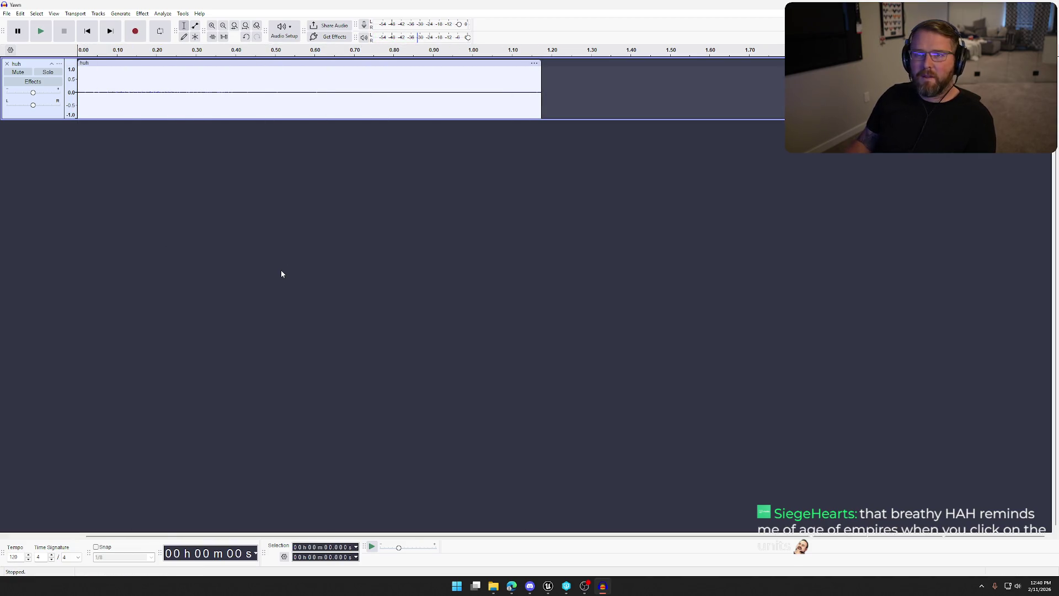